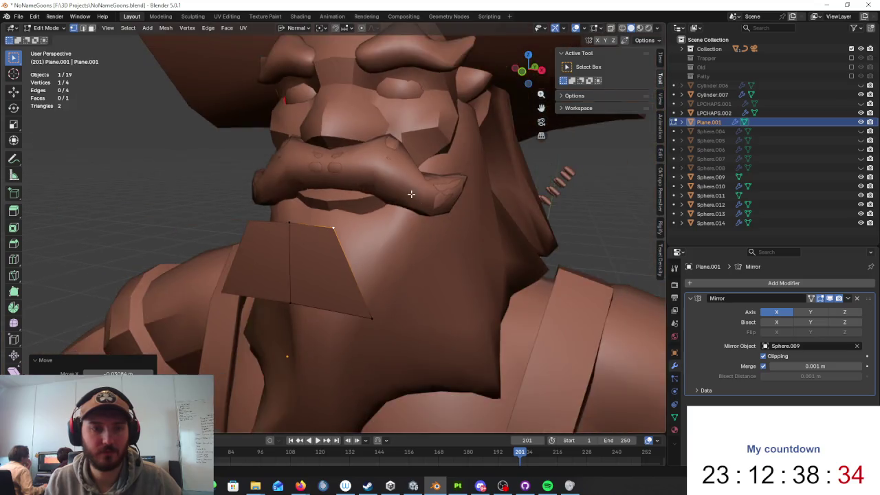
- Slide the beard plane's face along its normal depth onto the beard surface
{"action": "key", "text": "g"}
{"action": "key", "text": "x"}
{"action": "key", "text": "z"}
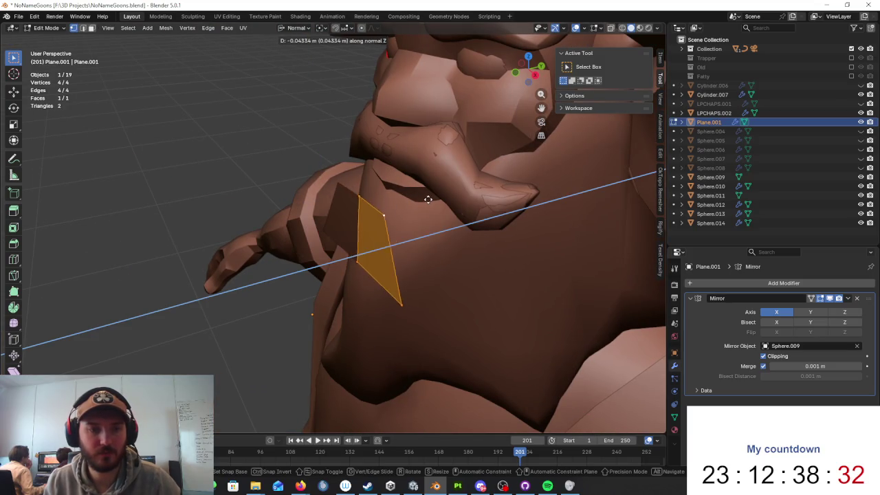
{"action": "left_click", "coordinate": [454, 191]}
- Using wireframe view, move a corner vertex along its normal Z onto the beard
{"action": "key", "text": "z"}
{"action": "left_click", "coordinate": [395, 208]}
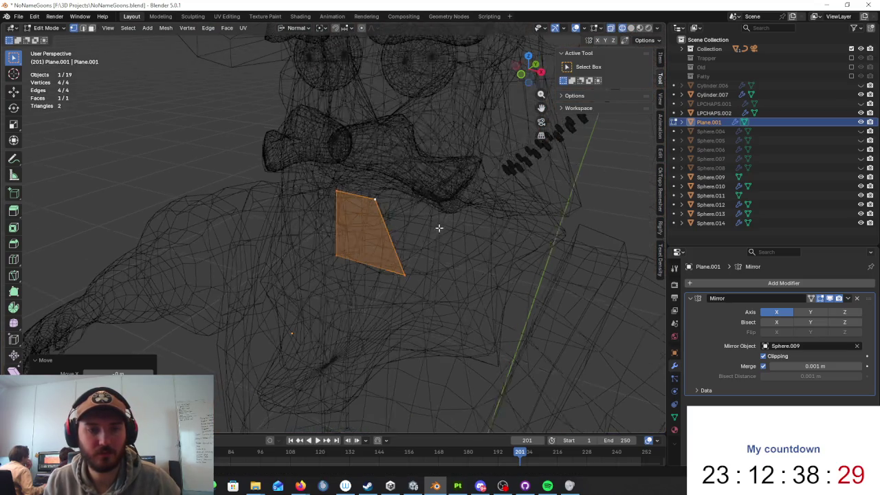
{"action": "key", "text": "alt+a"}
{"action": "key", "text": "shift+z"}
{"action": "middle_click_drag", "start_coordinate": [360, 230], "coordinate": [431, 244]}
{"action": "key", "text": "g"}
{"action": "key", "text": "z"}
{"action": "key", "text": "z"}
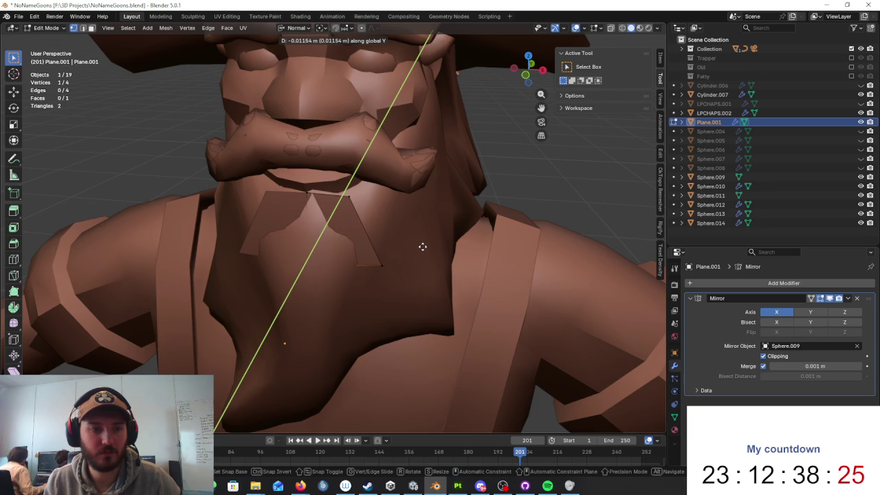
{"action": "left_click", "coordinate": [419, 252]}
- Switch transform orientation to Global and adjust the vertex height along global Z
{"action": "left_click", "coordinate": [298, 29]}
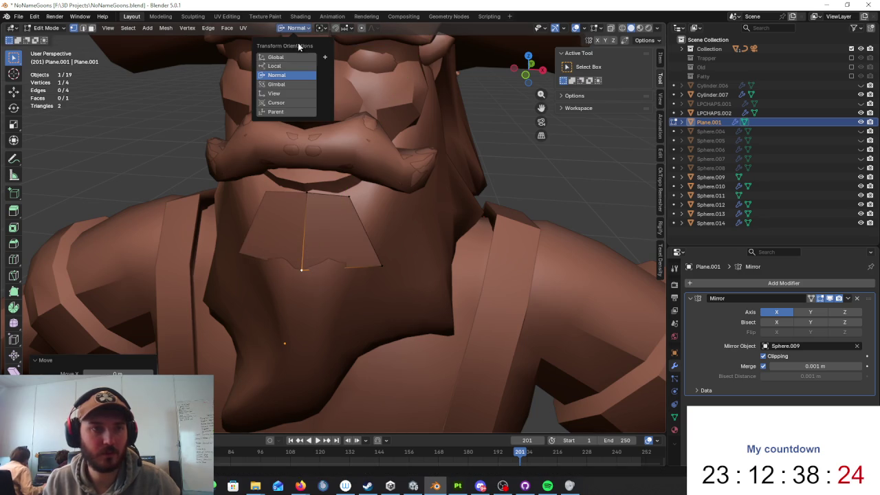
{"action": "left_click", "coordinate": [289, 57]}
{"action": "mouse_move", "coordinate": [379, 171]}
{"action": "middle_mouse_down"}
{"action": "mouse_move", "coordinate": [361, 239]}
{"action": "mouse_move", "coordinate": [414, 275]}
{"action": "mouse_move", "coordinate": [360, 245]}
{"action": "mouse_move", "coordinate": [389, 240]}
{"action": "mouse_move", "coordinate": [332, 222]}
{"action": "mouse_move", "coordinate": [428, 241]}
{"action": "mouse_move", "coordinate": [470, 237]}
{"action": "mouse_move", "coordinate": [388, 311]}
{"action": "middle_mouse_up"}
{"action": "key", "text": "g"}
{"action": "key", "text": "z"}
{"action": "key", "text": "z"}
{"action": "left_click", "coordinate": [331, 222]}
- Reposition the triangle tip vertex and extrude an edge into a second face on the beard
{"action": "left_click", "coordinate": [374, 318]}
{"action": "key", "text": "g"}
{"action": "mouse_move", "coordinate": [349, 268]}
{"action": "middle_mouse_down", "text": "alt"}
{"action": "mouse_move", "coordinate": [440, 266]}
{"action": "mouse_move", "coordinate": [324, 247]}
{"action": "middle_mouse_up", "text": "alt"}
{"action": "left_click", "coordinate": [397, 262]}
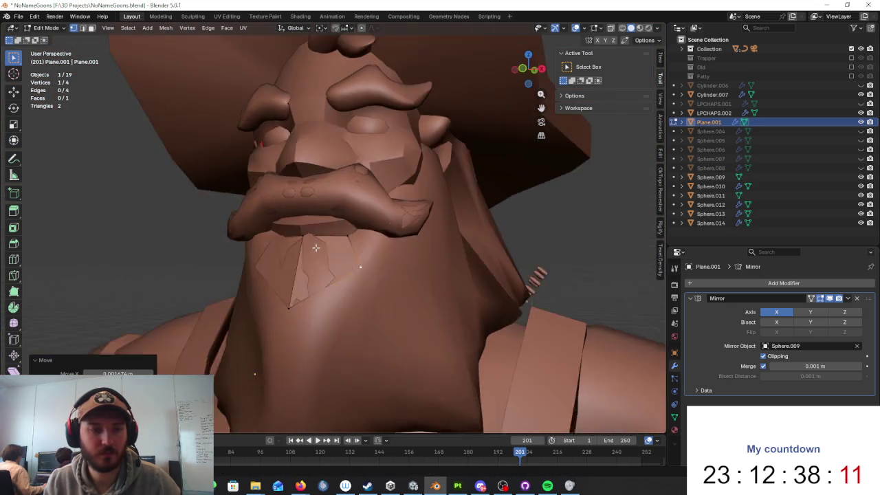
{"action": "key", "text": "e"}
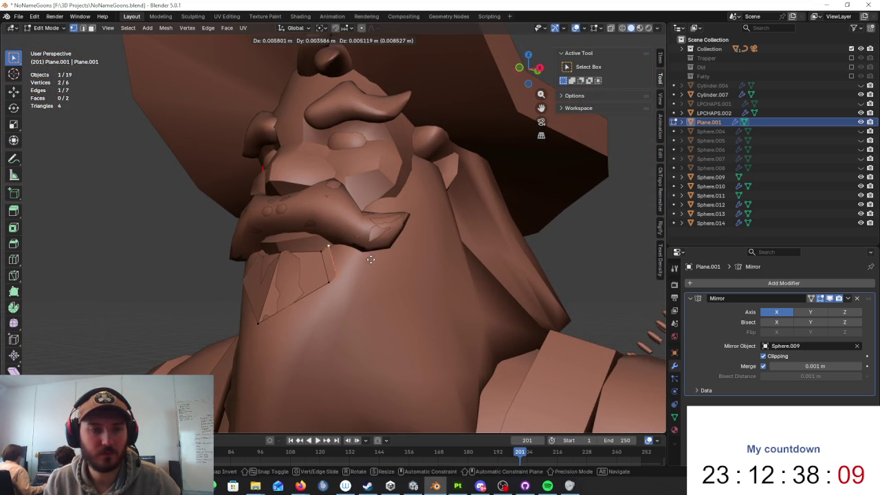
{"action": "left_click", "coordinate": [395, 245]}
- Isolate the head, body parts and beard plane in Local View and frame the plane
{"action": "key", "text": "Tab"}
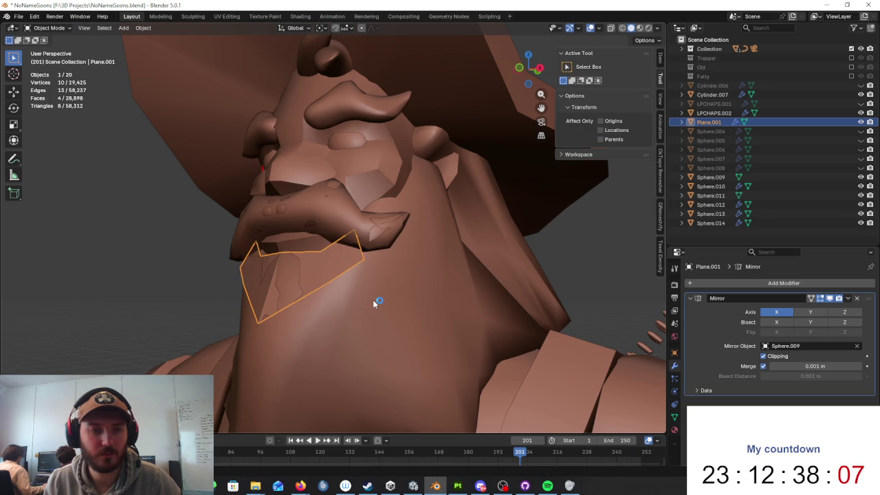
{"action": "left_click", "coordinate": [373, 303], "text": "shift"}
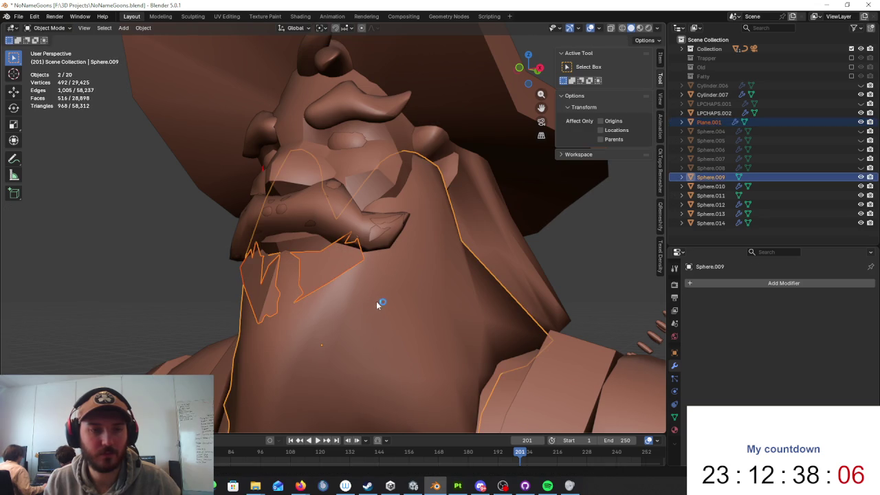
{"action": "left_click", "coordinate": [383, 172], "text": "shift"}
{"action": "key", "text": "KP_Divide"}
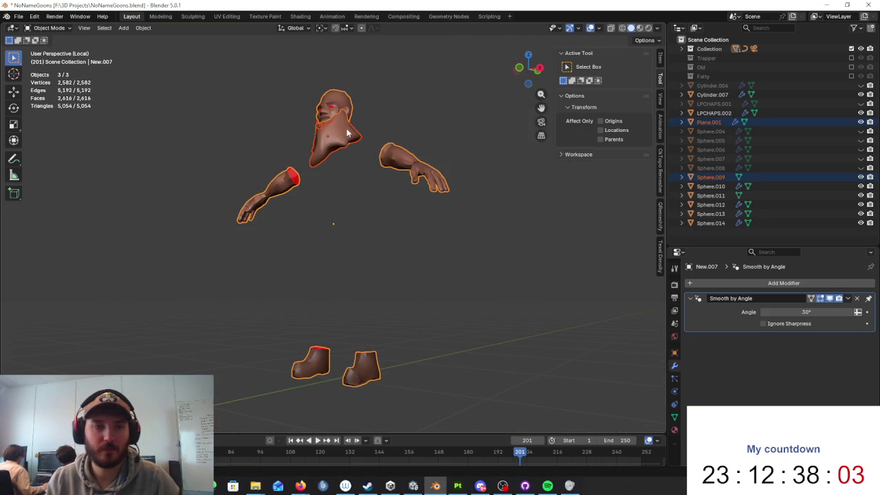
{"action": "left_click", "coordinate": [330, 123]}
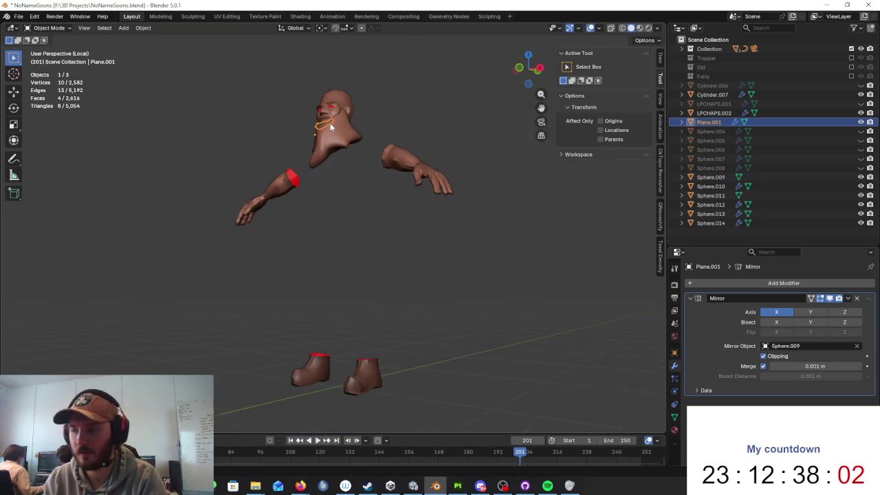
{"action": "key", "text": "KP_Decimal"}
{"action": "middle_click_drag", "start_coordinate": [505, 169], "coordinate": [407, 188]}
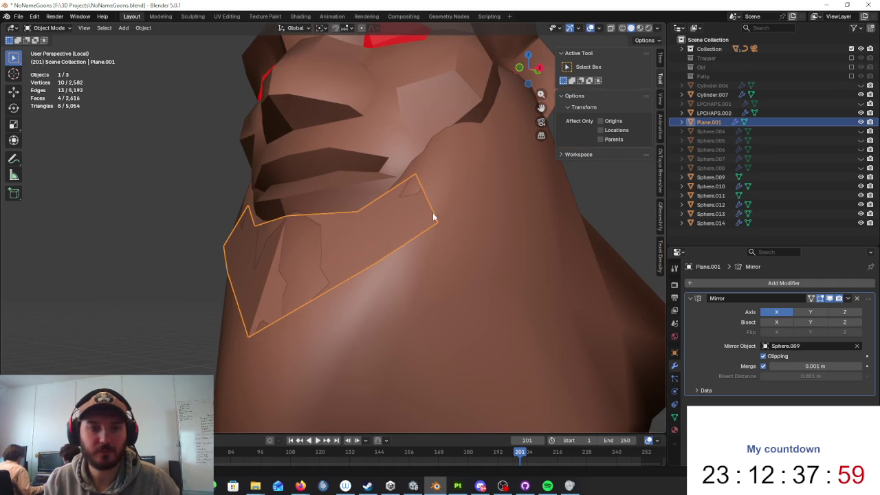
- Return to editing the beard plane and drag a corner vertex onto the beard
{"action": "left_click", "coordinate": [422, 186]}
{"action": "key", "text": "Tab"}
{"action": "key", "text": "Tab"}
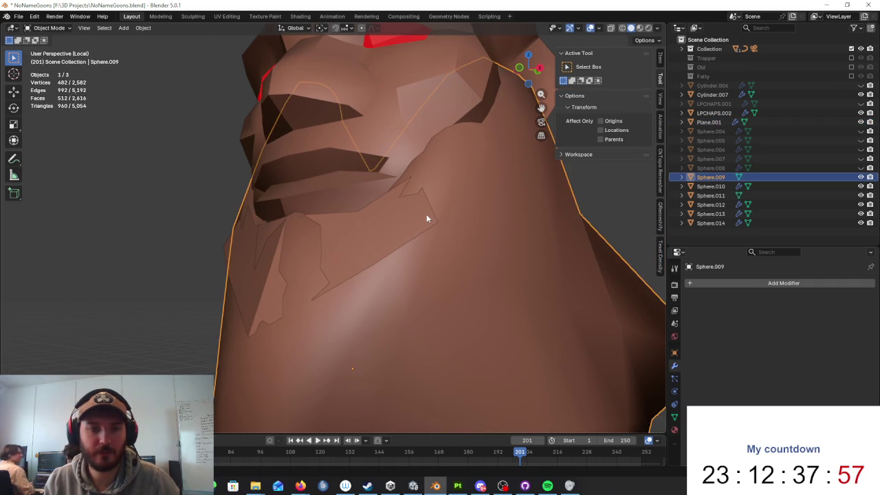
{"action": "left_click", "coordinate": [426, 214]}
{"action": "key", "text": "Tab"}
{"action": "middle_click_drag", "start_coordinate": [433, 206], "coordinate": [410, 217]}
{"action": "left_click_drag", "start_coordinate": [324, 235], "coordinate": [231, 232]}
- Move the selected vertex again and add a second vertex to form an edge
{"action": "key", "text": "g"}
{"action": "left_click", "coordinate": [355, 188]}
{"action": "left_click", "coordinate": [394, 244], "text": "shift"}
{"action": "mouse_move", "coordinate": [378, 228]}
{"action": "middle_mouse_down"}
{"action": "mouse_move", "coordinate": [392, 200]}
{"action": "mouse_move", "coordinate": [379, 249]}
{"action": "mouse_move", "coordinate": [376, 223]}
{"action": "middle_mouse_up"}
- Extrude the edge along the jaw and fit the new edge and vertex to it
{"action": "key", "text": "e"}
{"action": "left_click", "coordinate": [405, 169]}
{"action": "left_click", "coordinate": [360, 181]}
{"action": "mouse_move", "coordinate": [359, 181]}
{"action": "middle_mouse_down"}
{"action": "mouse_move", "coordinate": [441, 159]}
{"action": "mouse_move", "coordinate": [354, 172]}
{"action": "middle_mouse_up"}
{"action": "key", "text": "g"}
{"action": "left_click", "coordinate": [421, 159]}
{"action": "key", "text": "g"}
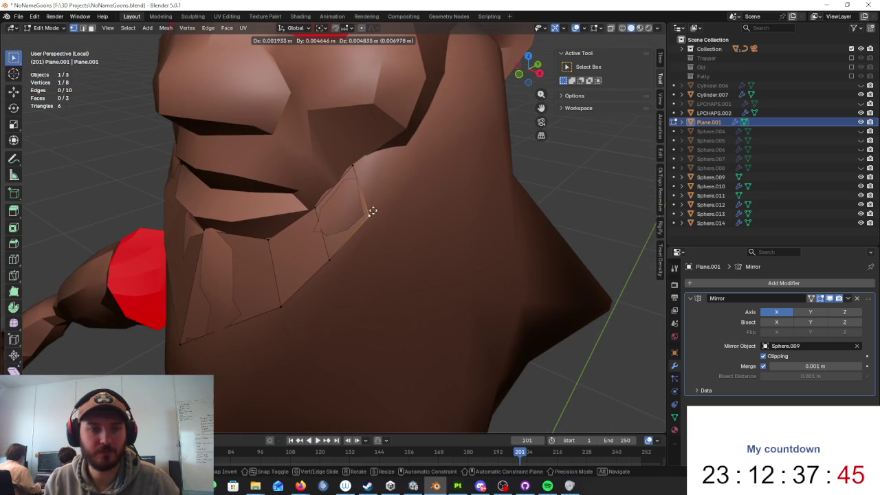
{"action": "left_click", "coordinate": [376, 210]}
{"action": "mouse_move", "coordinate": [376, 210]}
{"action": "middle_mouse_down"}
{"action": "mouse_move", "coordinate": [418, 187]}
{"action": "mouse_move", "coordinate": [395, 211]}
{"action": "mouse_move", "coordinate": [315, 231]}
{"action": "middle_mouse_up"}
- Extrude a further segment along the jaw and adjust its vertices onto the surface
{"action": "key", "text": "e"}
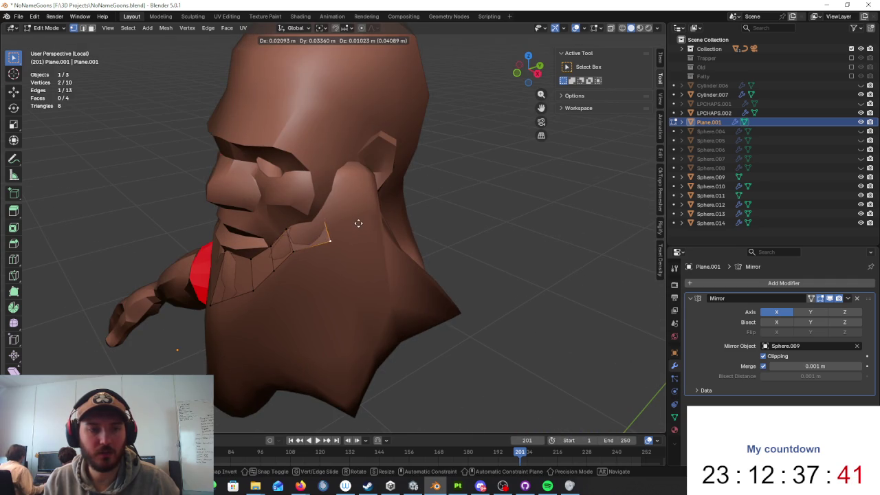
{"action": "left_click", "coordinate": [345, 226]}
{"action": "mouse_move", "coordinate": [345, 226]}
{"action": "middle_mouse_down"}
{"action": "mouse_move", "coordinate": [271, 198]}
{"action": "mouse_move", "coordinate": [387, 211]}
{"action": "middle_mouse_up"}
{"action": "key", "text": "g"}
{"action": "left_click", "coordinate": [284, 205]}
{"action": "left_click", "coordinate": [313, 210]}
{"action": "key", "text": "g"}
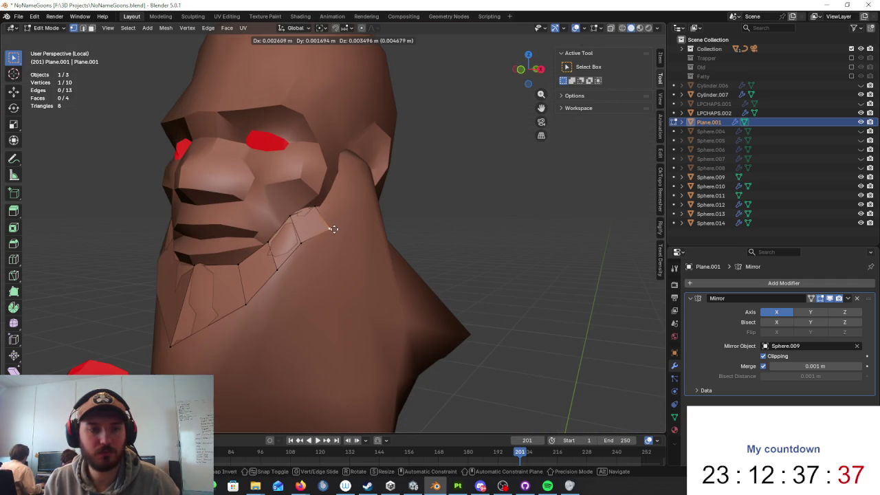
{"action": "left_click", "coordinate": [320, 210]}
{"action": "mouse_move", "coordinate": [359, 222]}
{"action": "middle_mouse_down"}
{"action": "mouse_move", "coordinate": [396, 182]}
{"action": "mouse_move", "coordinate": [294, 250]}
{"action": "middle_mouse_up"}
{"action": "key", "text": "g"}
{"action": "left_click", "coordinate": [390, 179]}
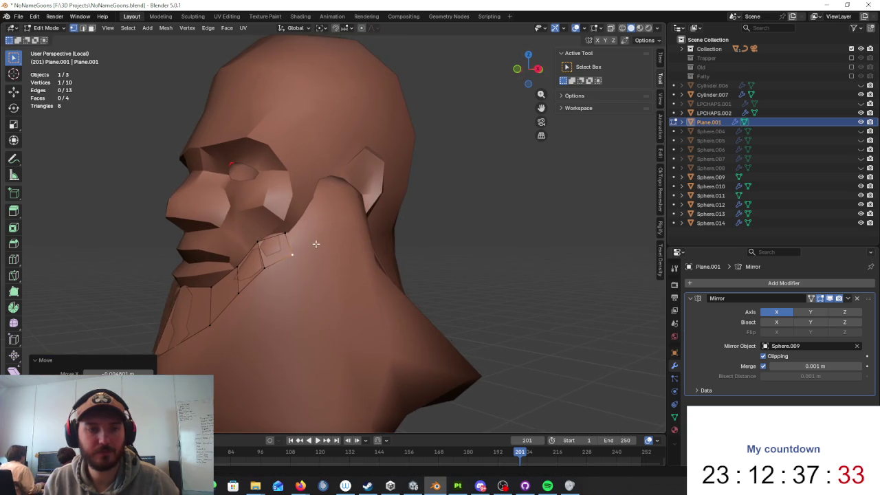
- Extrude the jaw edge toward the ear and position its vertex
{"action": "left_click", "coordinate": [289, 237], "text": "shift"}
{"action": "key", "text": "e"}
{"action": "left_click", "coordinate": [330, 232]}
{"action": "left_click", "coordinate": [303, 220]}
{"action": "left_click", "coordinate": [322, 234]}
{"action": "mouse_move", "coordinate": [322, 233]}
{"action": "middle_mouse_down"}
{"action": "mouse_move", "coordinate": [284, 236]}
{"action": "mouse_move", "coordinate": [356, 232]}
{"action": "mouse_move", "coordinate": [403, 216]}
{"action": "mouse_move", "coordinate": [337, 240]}
{"action": "mouse_move", "coordinate": [383, 229]}
{"action": "mouse_move", "coordinate": [367, 199]}
{"action": "mouse_move", "coordinate": [275, 213]}
{"action": "mouse_move", "coordinate": [407, 226]}
{"action": "mouse_move", "coordinate": [365, 231]}
{"action": "mouse_move", "coordinate": [373, 220]}
{"action": "middle_mouse_up"}
{"action": "key", "text": "g"}
{"action": "left_click", "coordinate": [395, 220]}
- Extrude another jaw segment and snug its vertex onto the jaw
{"action": "key", "text": "e"}
{"action": "left_click", "coordinate": [368, 205]}
{"action": "left_click", "coordinate": [325, 199]}
{"action": "key", "text": "g"}
{"action": "left_click", "coordinate": [365, 231]}
{"action": "key", "text": "g"}
{"action": "left_click", "coordinate": [365, 258]}
{"action": "mouse_move", "coordinate": [365, 257]}
{"action": "middle_mouse_down"}
{"action": "mouse_move", "coordinate": [393, 221]}
{"action": "mouse_move", "coordinate": [344, 201]}
{"action": "mouse_move", "coordinate": [405, 186]}
{"action": "middle_mouse_up"}
- Extrude a face up to the ear and place the ear vertex
{"action": "key", "text": "e"}
{"action": "left_click", "coordinate": [405, 186]}
{"action": "left_click", "coordinate": [371, 179]}
{"action": "key", "text": "g"}
{"action": "left_click", "coordinate": [386, 194]}
{"action": "key", "text": "g"}
{"action": "left_click", "coordinate": [369, 209]}
- Extrude the ear vertex upward and adjust the upper and lower vertices
{"action": "middle_click_drag", "start_coordinate": [416, 202], "coordinate": [433, 203]}
{"action": "key", "text": "e"}
{"action": "left_click", "coordinate": [413, 187]}
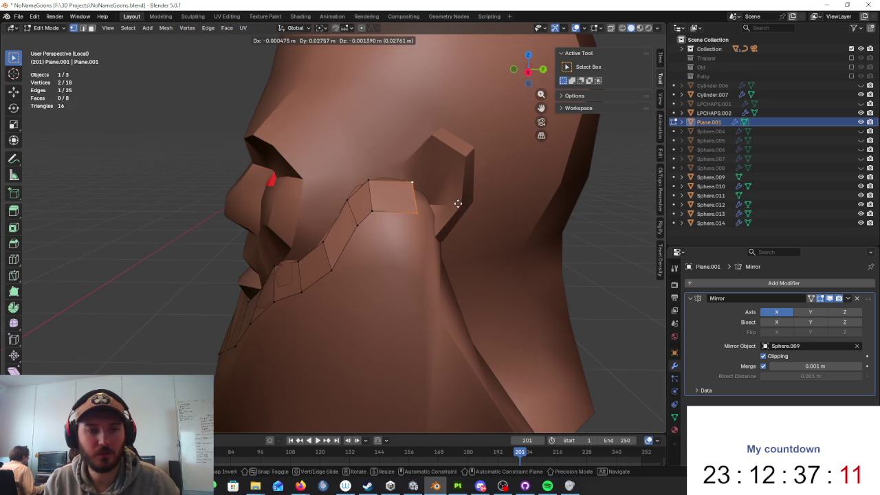
{"action": "key", "text": "g"}
{"action": "left_click", "coordinate": [406, 181]}
{"action": "left_click", "coordinate": [417, 208]}
{"action": "key", "text": "g"}
{"action": "left_click", "coordinate": [431, 209]}
{"action": "mouse_move", "coordinate": [407, 211]}
{"action": "middle_mouse_down"}
{"action": "mouse_move", "coordinate": [405, 246]}
{"action": "mouse_move", "coordinate": [341, 275]}
{"action": "mouse_move", "coordinate": [388, 261]}
{"action": "middle_mouse_up"}
- Extrude the jaw edge chain down the beard as a new row and scale it outward
{"action": "left_click", "coordinate": [342, 275], "text": "alt"}
{"action": "key", "text": "e"}
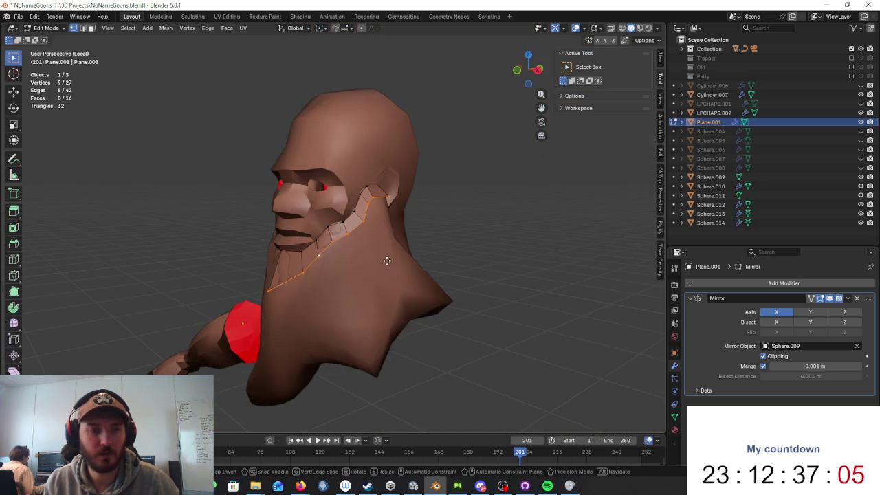
{"action": "left_click", "coordinate": [391, 297]}
{"action": "key", "text": "s"}
{"action": "mouse_move", "coordinate": [411, 231]}
{"action": "middle_mouse_down"}
{"action": "mouse_move", "coordinate": [412, 277]}
{"action": "mouse_move", "coordinate": [403, 261]}
{"action": "middle_mouse_up"}
{"action": "left_click", "coordinate": [416, 276]}
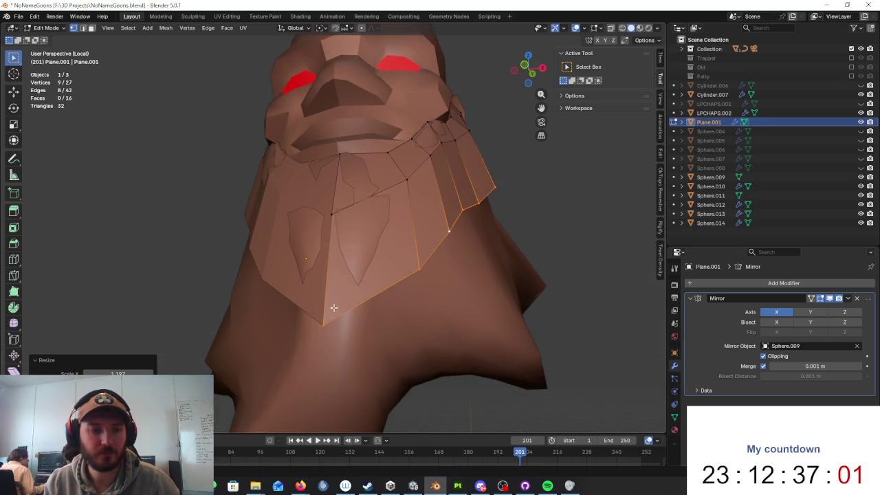
- Move the bottom vertices of the beard onto the surface, checking from the front and neck side
{"action": "left_click", "coordinate": [324, 282]}
{"action": "scroll", "coordinate": [324, 285], "scroll_direction": "up", "scroll_amount": 2}
{"action": "key", "text": "g"}
{"action": "left_click", "coordinate": [362, 228]}
{"action": "middle_click_drag", "start_coordinate": [361, 228], "coordinate": [446, 282]}
{"action": "mouse_move", "coordinate": [381, 286]}
{"action": "middle_mouse_down"}
{"action": "mouse_move", "coordinate": [458, 291]}
{"action": "mouse_move", "coordinate": [338, 306]}
{"action": "mouse_move", "coordinate": [294, 283]}
{"action": "middle_mouse_up"}
{"action": "key", "text": "g"}
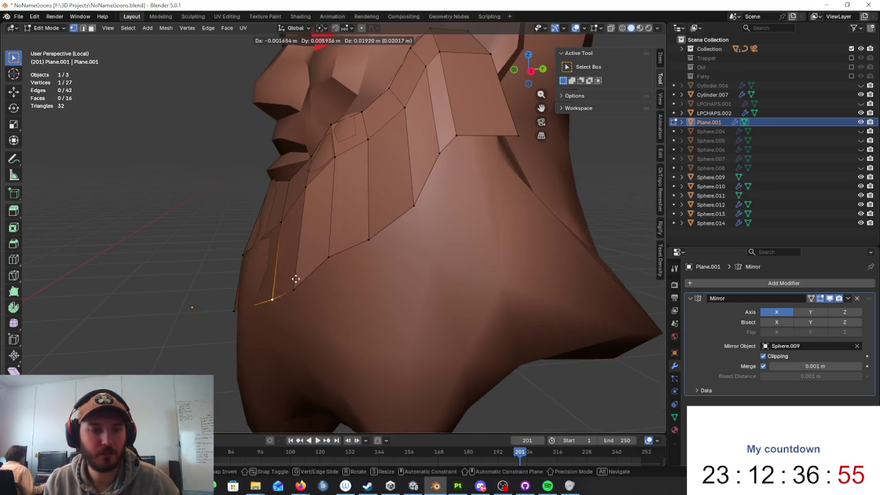
{"action": "left_click", "coordinate": [293, 247]}
- From a low side view, reposition two more vertices onto the beard
{"action": "mouse_move", "coordinate": [293, 246]}
{"action": "middle_mouse_down"}
{"action": "mouse_move", "coordinate": [392, 295]}
{"action": "mouse_move", "coordinate": [415, 295]}
{"action": "mouse_move", "coordinate": [415, 268]}
{"action": "middle_mouse_up"}
{"action": "mouse_move", "coordinate": [392, 235]}
{"action": "middle_mouse_down"}
{"action": "mouse_move", "coordinate": [420, 275]}
{"action": "mouse_move", "coordinate": [345, 240]}
{"action": "mouse_move", "coordinate": [358, 233]}
{"action": "mouse_move", "coordinate": [426, 255]}
{"action": "mouse_move", "coordinate": [491, 255]}
{"action": "mouse_move", "coordinate": [427, 240]}
{"action": "mouse_move", "coordinate": [383, 248]}
{"action": "mouse_move", "coordinate": [391, 238]}
{"action": "middle_mouse_up"}
{"action": "key", "text": "g"}
{"action": "left_click", "coordinate": [362, 230]}
{"action": "key", "text": "g"}
{"action": "key", "text": "g"}
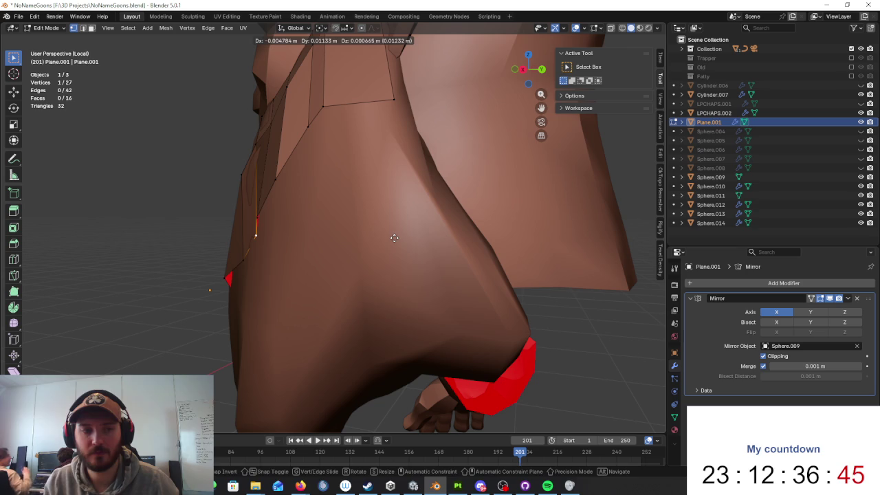
{"action": "left_click", "coordinate": [393, 238]}
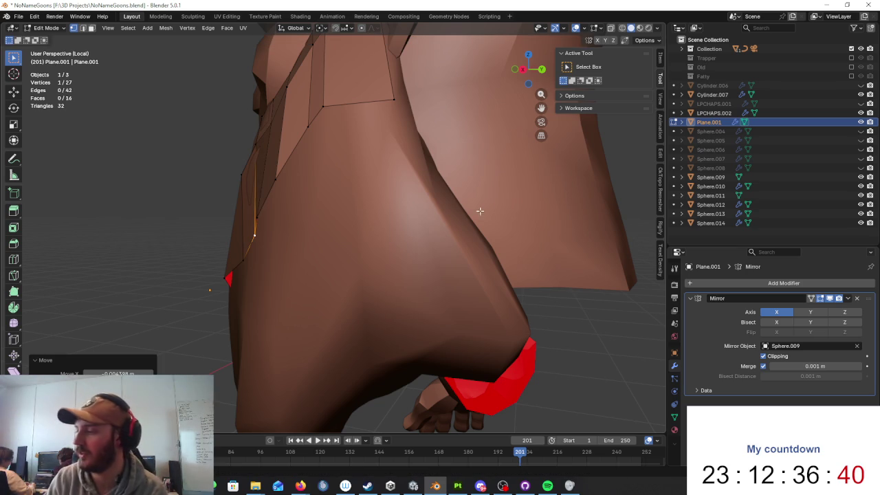
- Move a vertex near the shoulder and lower face, zooming and orbiting to fit it
{"action": "middle_click_drag", "start_coordinate": [443, 195], "coordinate": [484, 190]}
{"action": "scroll", "coordinate": [381, 192], "scroll_direction": "up", "scroll_amount": 5}
{"action": "key", "text": "g"}
{"action": "scroll", "coordinate": [387, 189], "scroll_direction": "down", "scroll_amount": 5}
{"action": "mouse_move", "coordinate": [468, 198]}
{"action": "middle_mouse_down"}
{"action": "mouse_move", "coordinate": [515, 205]}
{"action": "mouse_move", "coordinate": [499, 220]}
{"action": "mouse_move", "coordinate": [479, 200]}
{"action": "middle_mouse_up"}
{"action": "scroll", "coordinate": [430, 206], "scroll_direction": "up", "scroll_amount": 3}
{"action": "scroll", "coordinate": [431, 214], "scroll_direction": "up", "scroll_amount": 2}
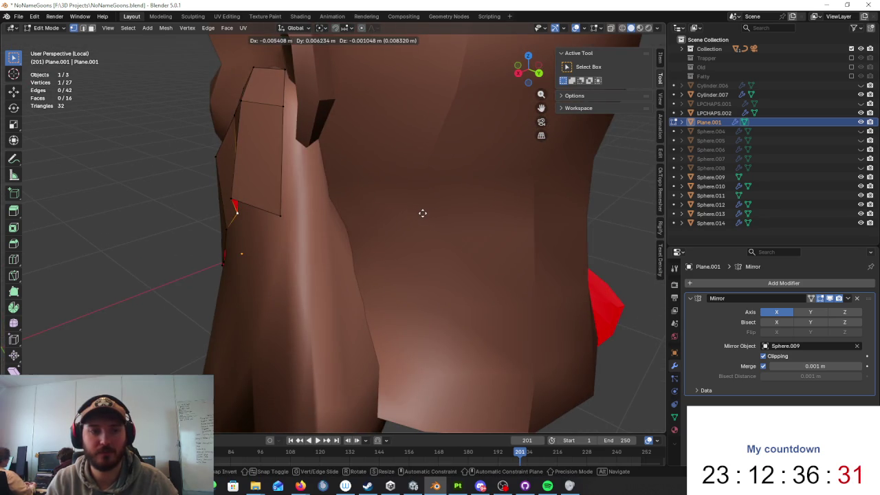
{"action": "scroll", "coordinate": [422, 213], "scroll_direction": "down", "scroll_amount": 4}
{"action": "scroll", "coordinate": [509, 179], "scroll_direction": "up", "scroll_amount": 4}
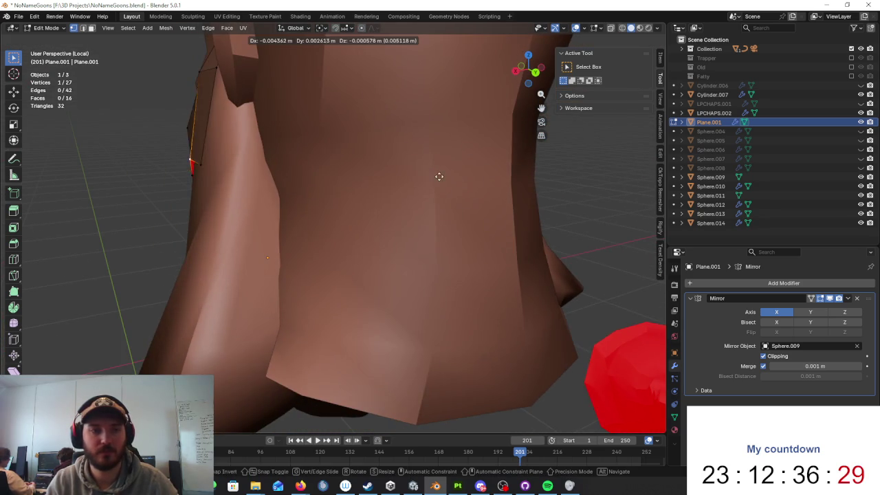
{"action": "scroll", "coordinate": [442, 185], "scroll_direction": "down", "scroll_amount": 3}
{"action": "mouse_move", "coordinate": [498, 190]}
{"action": "middle_mouse_down"}
{"action": "mouse_move", "coordinate": [564, 183]}
{"action": "mouse_move", "coordinate": [485, 183]}
{"action": "middle_mouse_up"}
{"action": "left_click", "coordinate": [497, 197]}
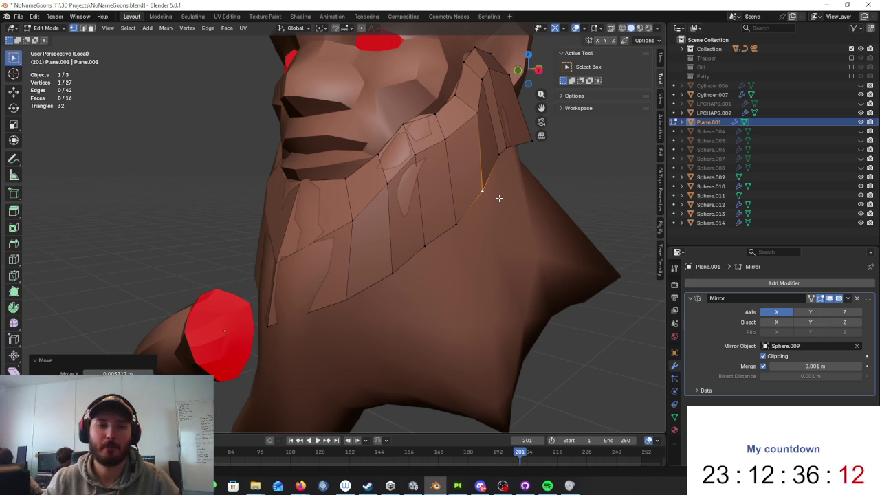
- Nudge a vertex sideways along the X axis from a lower side view
{"action": "mouse_move", "coordinate": [564, 250]}
{"action": "middle_mouse_down"}
{"action": "mouse_move", "coordinate": [499, 212]}
{"action": "mouse_move", "coordinate": [436, 154]}
{"action": "mouse_move", "coordinate": [371, 165]}
{"action": "mouse_move", "coordinate": [451, 165]}
{"action": "mouse_move", "coordinate": [378, 178]}
{"action": "mouse_move", "coordinate": [460, 182]}
{"action": "mouse_move", "coordinate": [436, 181]}
{"action": "mouse_move", "coordinate": [374, 232]}
{"action": "mouse_move", "coordinate": [420, 247]}
{"action": "mouse_move", "coordinate": [469, 236]}
{"action": "middle_mouse_up"}
{"action": "key", "text": "g"}
{"action": "key", "text": "x"}
{"action": "left_click", "coordinate": [390, 179]}
- Extrude the beard edge loop downward to create a third row of faces
{"action": "left_click", "coordinate": [373, 232], "text": "alt"}
{"action": "key", "text": "e"}
{"action": "left_click", "coordinate": [434, 255]}
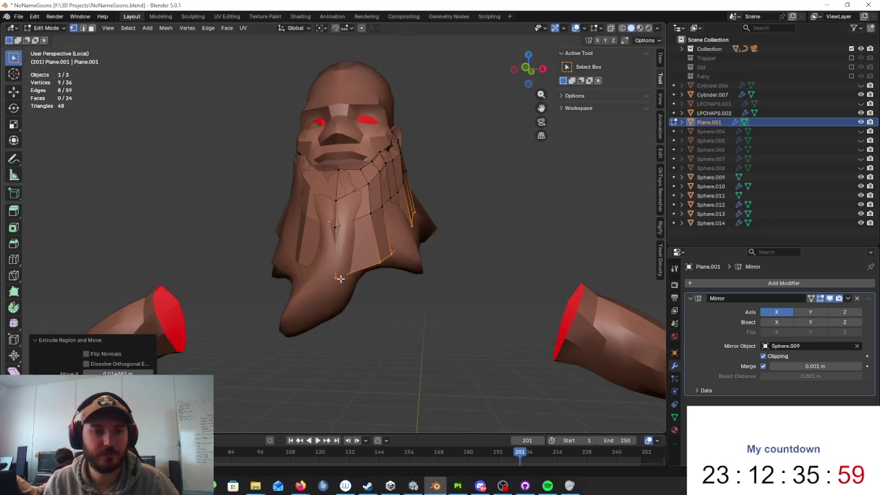
{"action": "scroll", "coordinate": [340, 279], "scroll_direction": "up", "scroll_amount": 2}
- Move the first vertices of the new row onto the sculpted beard surface
{"action": "left_click", "coordinate": [340, 241]}
{"action": "key", "text": "g"}
{"action": "left_click", "coordinate": [361, 221]}
{"action": "middle_click_drag", "start_coordinate": [361, 222], "coordinate": [377, 230]}
{"action": "key", "text": "g"}
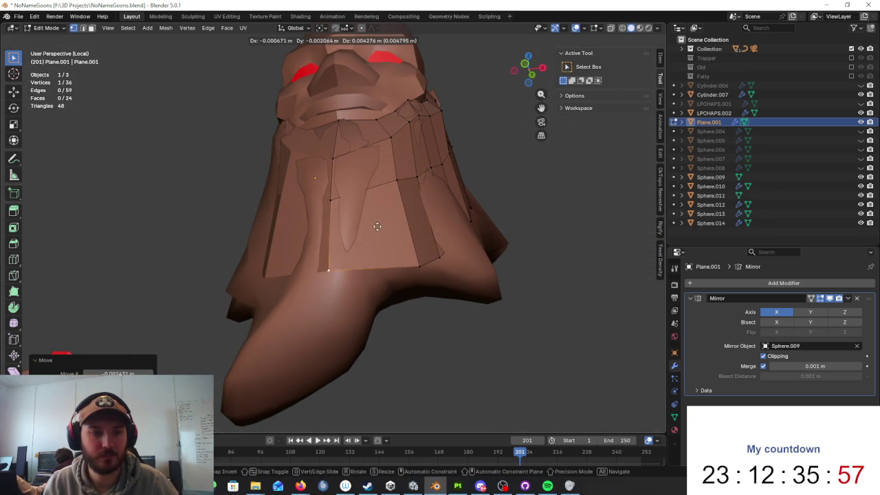
{"action": "left_click", "coordinate": [387, 253]}
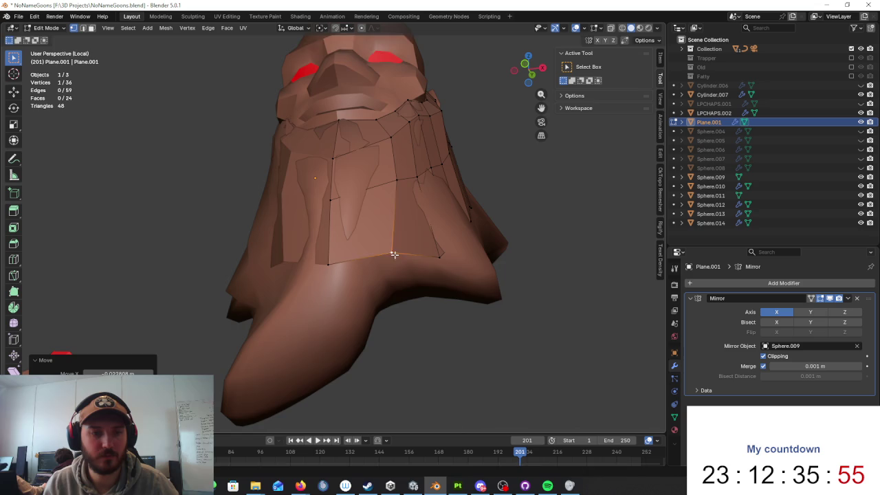
{"action": "mouse_move", "coordinate": [401, 261]}
{"action": "middle_mouse_down"}
{"action": "mouse_move", "coordinate": [385, 290]}
{"action": "mouse_move", "coordinate": [413, 290]}
{"action": "middle_mouse_up"}
{"action": "key", "text": "g"}
{"action": "left_click", "coordinate": [434, 235]}
- Check the beard in wireframe, then reposition another vertex from a frontal view
{"action": "key", "text": "shift+z"}
{"action": "middle_click_drag", "start_coordinate": [479, 262], "coordinate": [419, 270]}
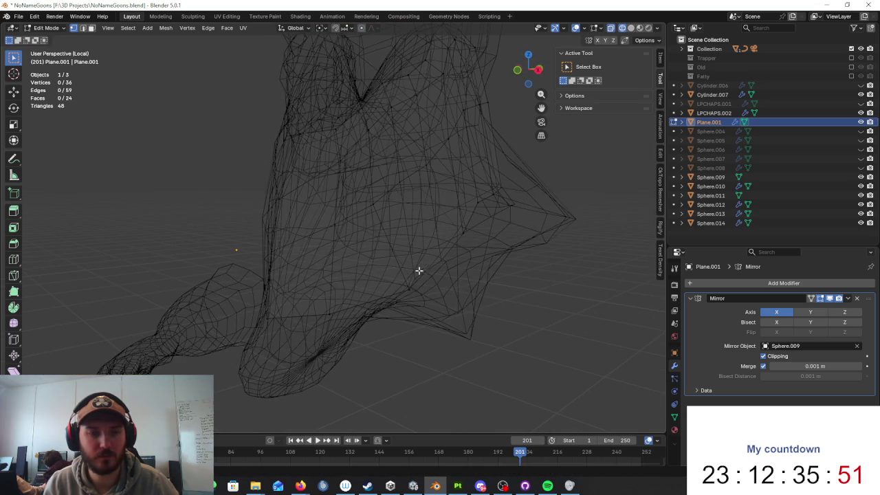
{"action": "left_click", "coordinate": [500, 279]}
{"action": "key", "text": "g"}
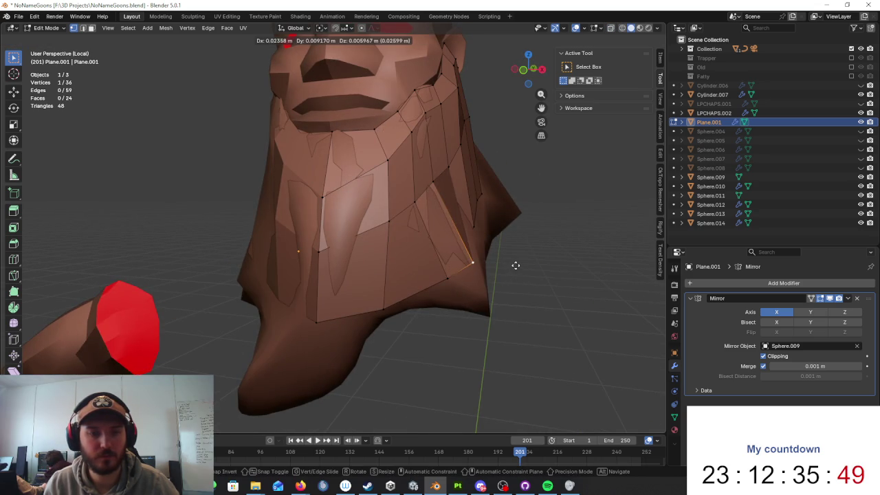
{"action": "mouse_move", "coordinate": [431, 262]}
{"action": "middle_mouse_down", "text": "alt"}
{"action": "mouse_move", "coordinate": [399, 269]}
{"action": "mouse_move", "coordinate": [444, 278]}
{"action": "mouse_move", "coordinate": [488, 271]}
{"action": "mouse_move", "coordinate": [447, 257]}
{"action": "middle_mouse_up", "text": "alt"}
{"action": "left_click", "coordinate": [406, 262]}
- Pick a beard vertex through wireframe and nudge it twice onto the sculpt
{"action": "key", "text": "shift+z"}
{"action": "left_click", "coordinate": [451, 269]}
{"action": "key", "text": "shift+z"}
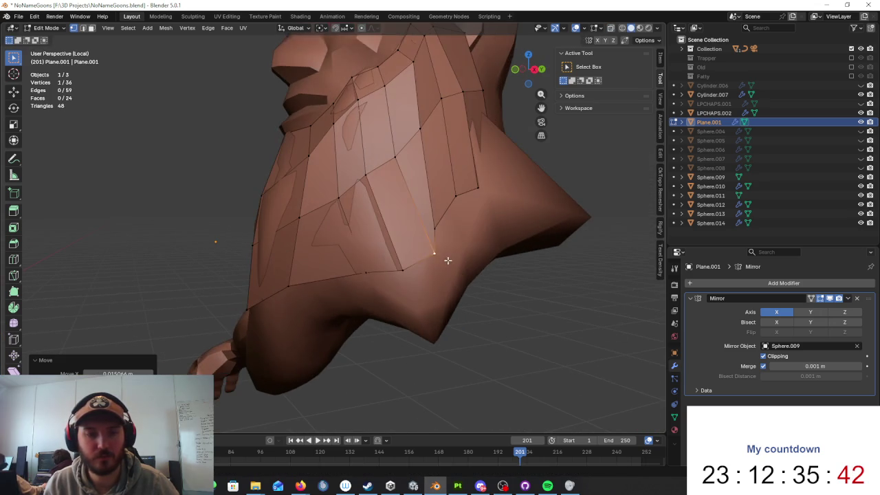
{"action": "left_click", "coordinate": [365, 262]}
{"action": "key", "text": "g"}
{"action": "left_click", "coordinate": [353, 274]}
- Fit a different upper beard vertex onto the sculpt with two moves
{"action": "left_click", "coordinate": [455, 196]}
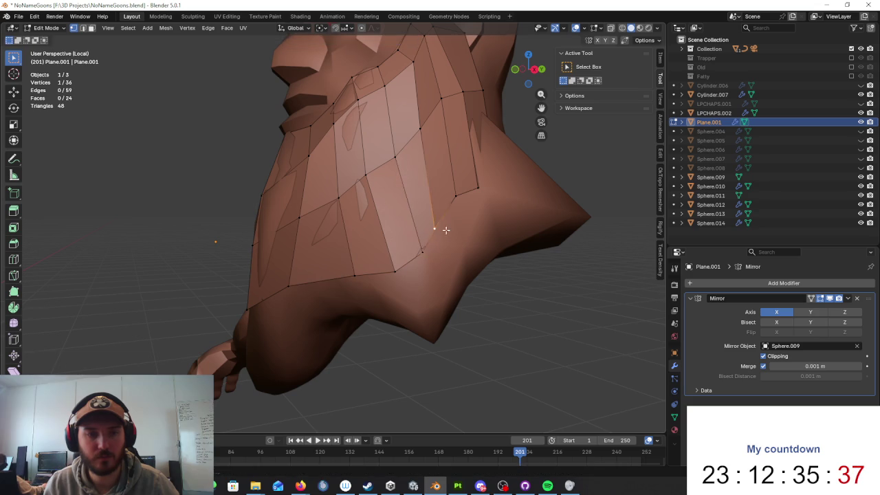
{"action": "key", "text": "g"}
{"action": "left_click", "coordinate": [473, 203]}
{"action": "key", "text": "g"}
{"action": "left_click", "coordinate": [481, 196]}
{"action": "mouse_move", "coordinate": [481, 196]}
{"action": "middle_mouse_down"}
{"action": "mouse_move", "coordinate": [410, 248]}
{"action": "mouse_move", "coordinate": [486, 246]}
{"action": "middle_mouse_up"}
- In see-through wireframe, drag more third-row vertices onto the beard surface
{"action": "key", "text": "z"}
- Adjust the remaining third-row vertices along the jaw, checking them in wireframe
{"action": "key", "text": "z"}
{"action": "key", "text": "g"}
{"action": "left_click", "coordinate": [538, 234]}
{"action": "key", "text": "g"}
{"action": "mouse_move", "coordinate": [538, 234]}
{"action": "middle_mouse_down"}
{"action": "mouse_move", "coordinate": [461, 240]}
{"action": "mouse_move", "coordinate": [437, 257]}
{"action": "mouse_move", "coordinate": [523, 241]}
{"action": "mouse_move", "coordinate": [479, 211]}
{"action": "middle_mouse_up"}
{"action": "key", "text": "g"}
{"action": "left_click", "coordinate": [454, 218]}
{"action": "middle_click_drag", "start_coordinate": [403, 258], "coordinate": [503, 208]}
{"action": "key", "text": "z"}
{"action": "left_click", "coordinate": [522, 213]}
{"action": "key", "text": "shift+z"}
{"action": "mouse_move", "coordinate": [496, 220]}
{"action": "middle_mouse_down"}
{"action": "mouse_move", "coordinate": [550, 226]}
{"action": "mouse_move", "coordinate": [301, 260]}
{"action": "mouse_move", "coordinate": [399, 250]}
{"action": "mouse_move", "coordinate": [518, 212]}
{"action": "mouse_move", "coordinate": [484, 220]}
{"action": "middle_mouse_up"}
{"action": "key", "text": "g"}
{"action": "left_click", "coordinate": [557, 226]}
{"action": "left_click", "coordinate": [274, 258]}
- Select the beard mesh's lower border loop from a frontal view
{"action": "middle_click_drag", "start_coordinate": [501, 192], "coordinate": [482, 222]}
{"action": "scroll", "coordinate": [480, 215], "scroll_direction": "up", "scroll_amount": 3}
{"action": "left_click", "coordinate": [443, 235], "text": "alt"}
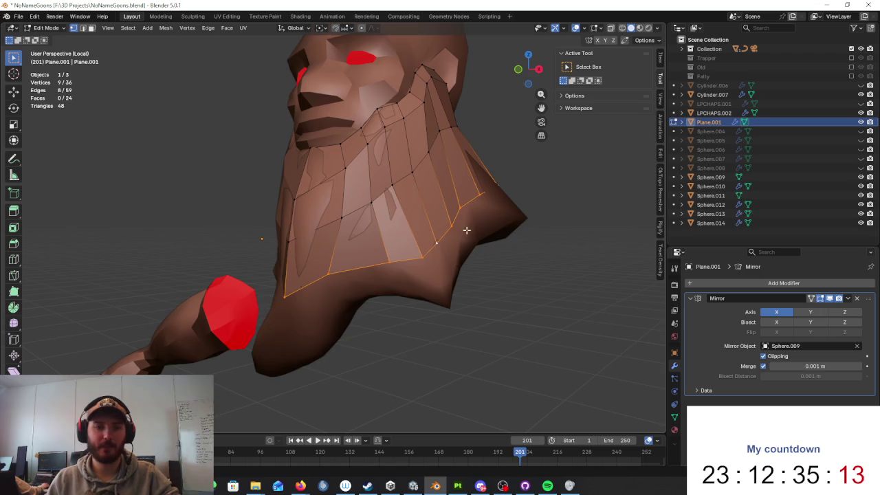
{"action": "middle_click_drag", "start_coordinate": [466, 230], "coordinate": [515, 229]}
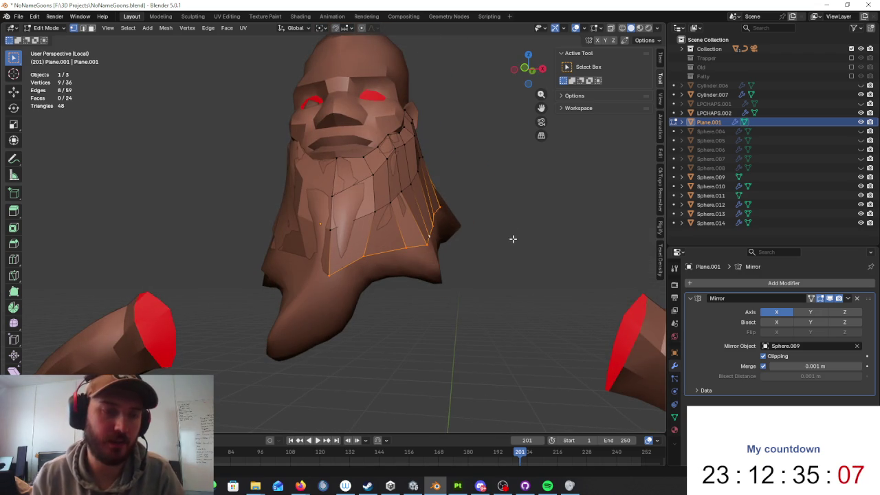
{"action": "mouse_move", "coordinate": [516, 227]}
{"action": "middle_mouse_down"}
{"action": "mouse_move", "coordinate": [460, 171]}
{"action": "mouse_move", "coordinate": [450, 175]}
{"action": "middle_mouse_up"}
- Raise the border edges along Z and edge-slide them into place
{"action": "key", "text": "g"}
{"action": "key", "text": "z"}
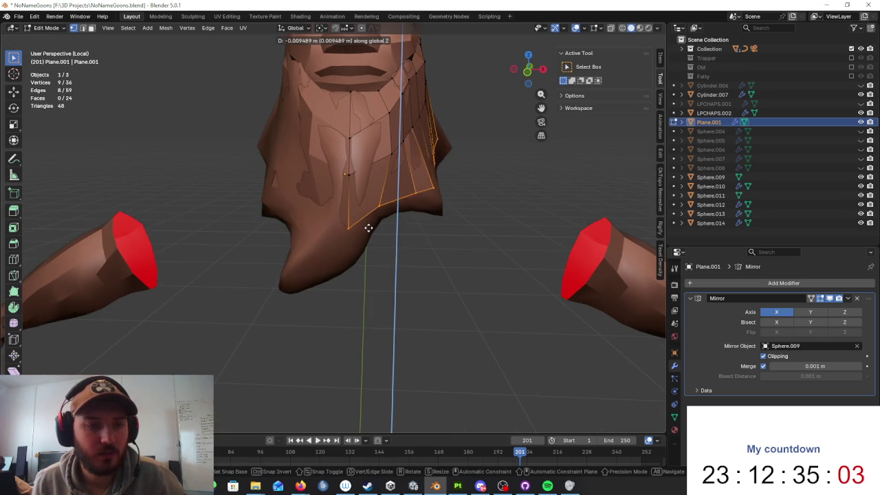
{"action": "left_click", "coordinate": [371, 225]}
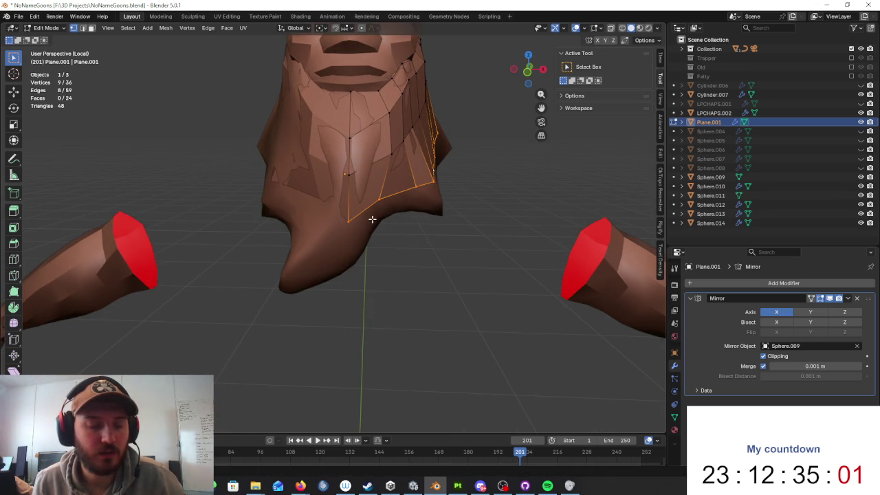
{"action": "key", "text": "g"}
{"action": "key", "text": "g"}
{"action": "left_click", "coordinate": [372, 213]}
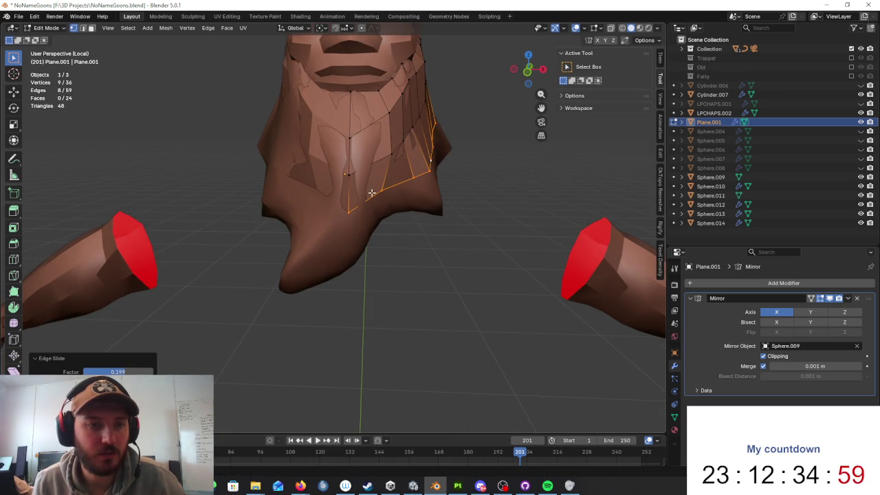
- Edge-slide another set of border edges and scale them to fit the beard
{"action": "left_click", "coordinate": [361, 166], "text": "ctrl+alt"}
{"action": "key", "text": "g"}
{"action": "key", "text": "g"}
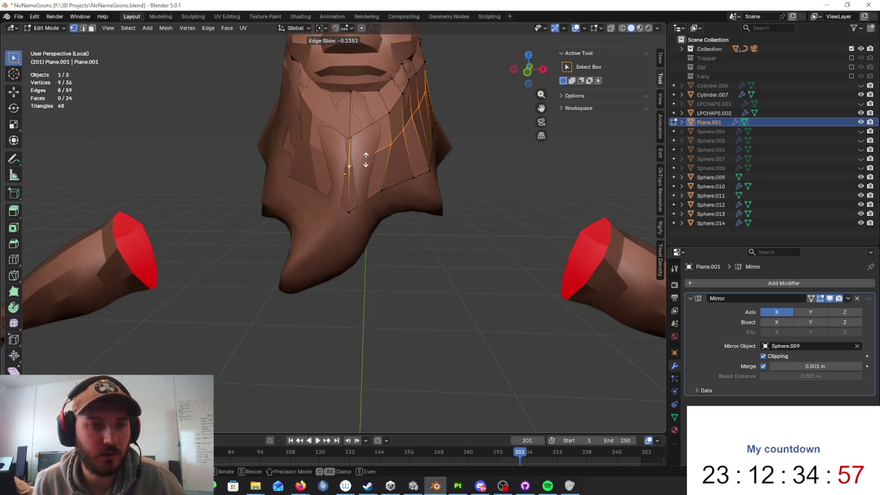
{"action": "left_click", "coordinate": [364, 160]}
{"action": "middle_click_drag", "start_coordinate": [364, 160], "coordinate": [403, 165]}
{"action": "key", "text": "s"}
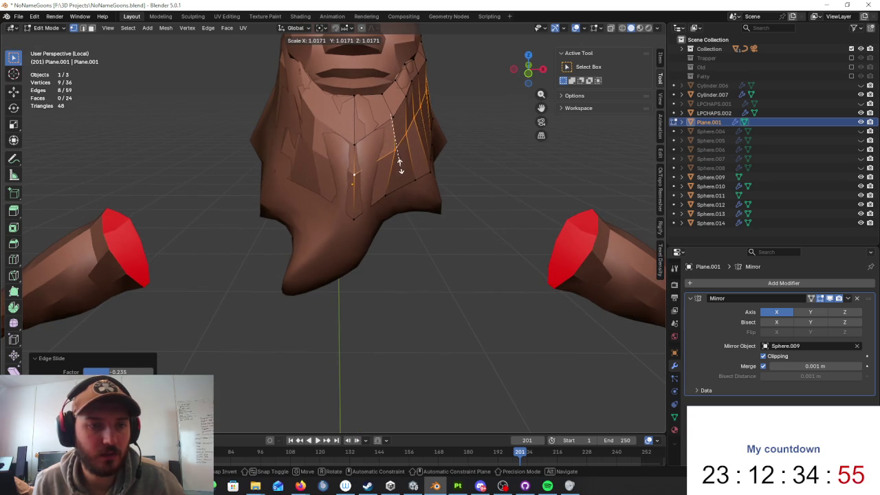
{"action": "left_click", "coordinate": [396, 165]}
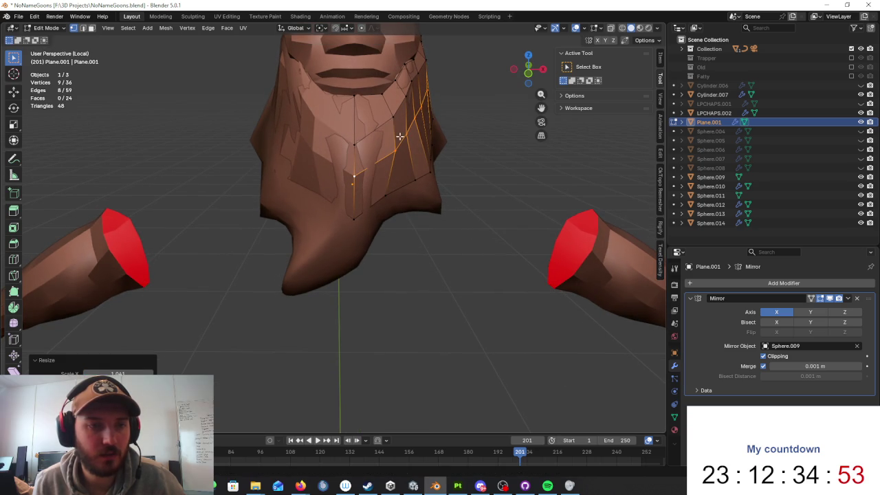
- Extrude the bottom border down along Z into a fourth row of faces
{"action": "scroll", "coordinate": [381, 133], "scroll_direction": "down", "scroll_amount": 3}
{"action": "mouse_move", "coordinate": [381, 133]}
{"action": "middle_mouse_down"}
{"action": "mouse_move", "coordinate": [313, 153]}
{"action": "mouse_move", "coordinate": [414, 178]}
{"action": "mouse_move", "coordinate": [448, 173]}
{"action": "middle_mouse_up"}
{"action": "scroll", "coordinate": [314, 153], "scroll_direction": "up", "scroll_amount": 5}
{"action": "key", "text": "g"}
{"action": "key", "text": "z"}
{"action": "left_click", "coordinate": [458, 200]}
{"action": "mouse_move", "coordinate": [457, 201]}
{"action": "middle_mouse_down"}
{"action": "mouse_move", "coordinate": [394, 201]}
{"action": "mouse_move", "coordinate": [387, 222]}
{"action": "mouse_move", "coordinate": [456, 218]}
{"action": "mouse_move", "coordinate": [330, 227]}
{"action": "mouse_move", "coordinate": [337, 202]}
{"action": "middle_mouse_up"}
{"action": "key", "text": "g"}
{"action": "left_click", "coordinate": [445, 207]}
- Pull the first lower-edge vertex onto the beard with two moves
{"action": "key", "text": "g"}
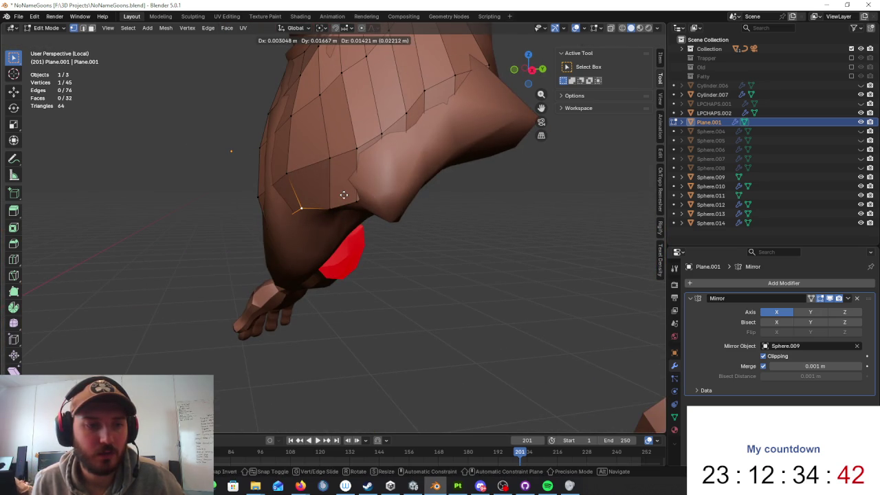
{"action": "left_click", "coordinate": [344, 195]}
{"action": "mouse_move", "coordinate": [344, 196]}
{"action": "middle_mouse_down"}
{"action": "mouse_move", "coordinate": [422, 197]}
{"action": "mouse_move", "coordinate": [423, 209]}
{"action": "mouse_move", "coordinate": [391, 230]}
{"action": "mouse_move", "coordinate": [434, 204]}
{"action": "mouse_move", "coordinate": [458, 210]}
{"action": "mouse_move", "coordinate": [373, 210]}
{"action": "mouse_move", "coordinate": [445, 222]}
{"action": "mouse_move", "coordinate": [442, 206]}
{"action": "middle_mouse_up"}
{"action": "key", "text": "g"}
{"action": "left_click", "coordinate": [413, 202]}
- Shift another lower-edge vertex, then pick one through wireframe shading
{"action": "left_click", "coordinate": [431, 199]}
{"action": "key", "text": "g"}
{"action": "left_click", "coordinate": [473, 215]}
{"action": "key", "text": "z"}
{"action": "left_click", "coordinate": [373, 211]}
{"action": "left_click", "coordinate": [383, 211]}
{"action": "key", "text": "z"}
- Reposition that vertex and select the next one through the wireframe
{"action": "left_click", "coordinate": [410, 227]}
{"action": "key", "text": "g"}
{"action": "left_click", "coordinate": [447, 223]}
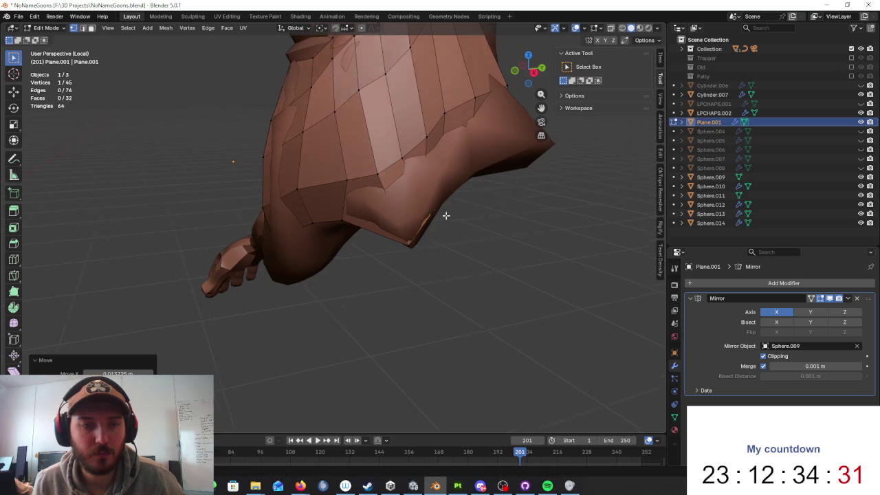
{"action": "key", "text": "z"}
{"action": "left_click", "coordinate": [383, 216]}
{"action": "middle_click_drag", "start_coordinate": [383, 216], "coordinate": [436, 216]}
{"action": "left_click", "coordinate": [363, 221]}
- Move the selected lower-edge vertices onto the beard, checking fit in wireframe
{"action": "key", "text": "z"}
{"action": "key", "text": "g"}
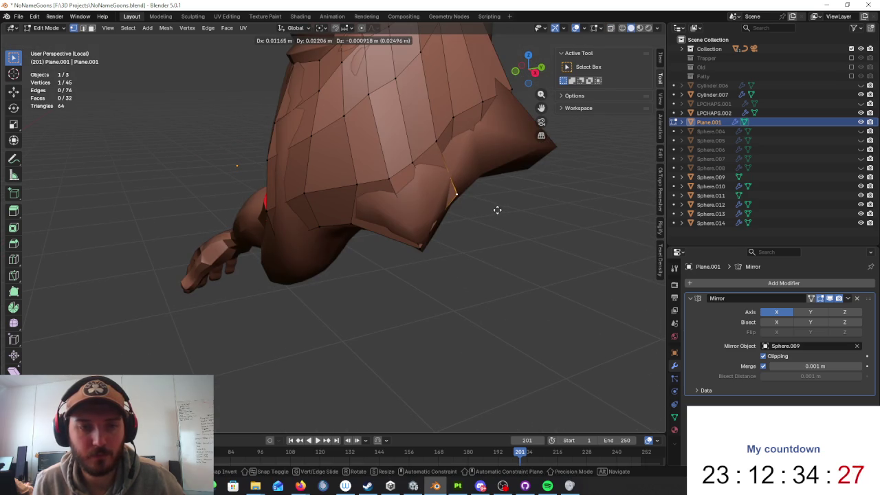
{"action": "left_click", "coordinate": [497, 209]}
{"action": "middle_click_drag", "start_coordinate": [497, 210], "coordinate": [472, 208]}
{"action": "key", "text": "z"}
{"action": "middle_click_drag", "start_coordinate": [417, 202], "coordinate": [418, 213]}
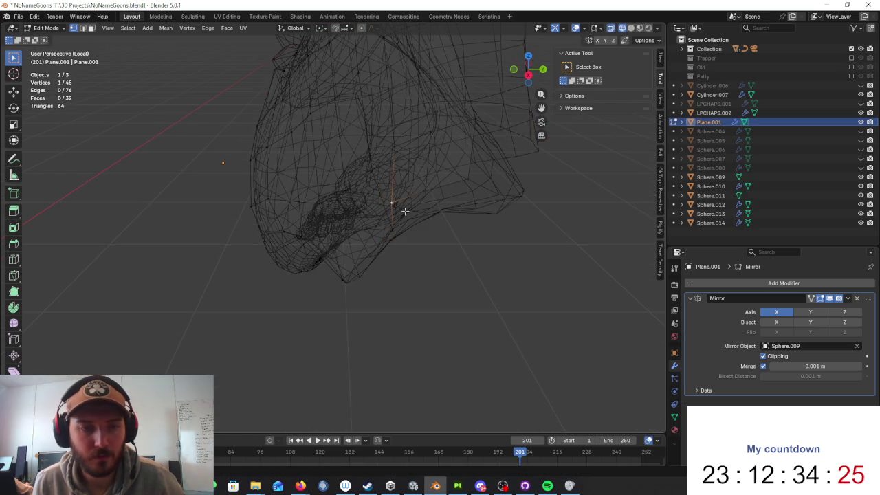
{"action": "key", "text": "z"}
{"action": "key", "text": "g"}
{"action": "left_click", "coordinate": [471, 204]}
- Adjust another edge vertex from a new angle, then clear the selection
{"action": "mouse_move", "coordinate": [475, 204]}
{"action": "middle_mouse_down"}
{"action": "mouse_move", "coordinate": [383, 220]}
{"action": "mouse_move", "coordinate": [418, 206]}
{"action": "middle_mouse_up"}
{"action": "key", "text": "z"}
{"action": "mouse_move", "coordinate": [382, 173]}
{"action": "middle_mouse_down"}
{"action": "mouse_move", "coordinate": [449, 187]}
{"action": "mouse_move", "coordinate": [465, 208]}
{"action": "mouse_move", "coordinate": [500, 216]}
{"action": "mouse_move", "coordinate": [406, 230]}
{"action": "mouse_move", "coordinate": [436, 212]}
{"action": "mouse_move", "coordinate": [454, 124]}
{"action": "mouse_move", "coordinate": [436, 185]}
{"action": "middle_mouse_up"}
{"action": "key", "text": "z"}
{"action": "key", "text": "g"}
{"action": "left_click", "coordinate": [450, 222]}
{"action": "left_click", "coordinate": [406, 230]}
- Place the outer jaw-edge vertex on the sculpted beard with several moves
{"action": "key", "text": "z"}
{"action": "key", "text": "shift+z"}
{"action": "scroll", "coordinate": [428, 179], "scroll_direction": "up", "scroll_amount": 3}
{"action": "key", "text": "g"}
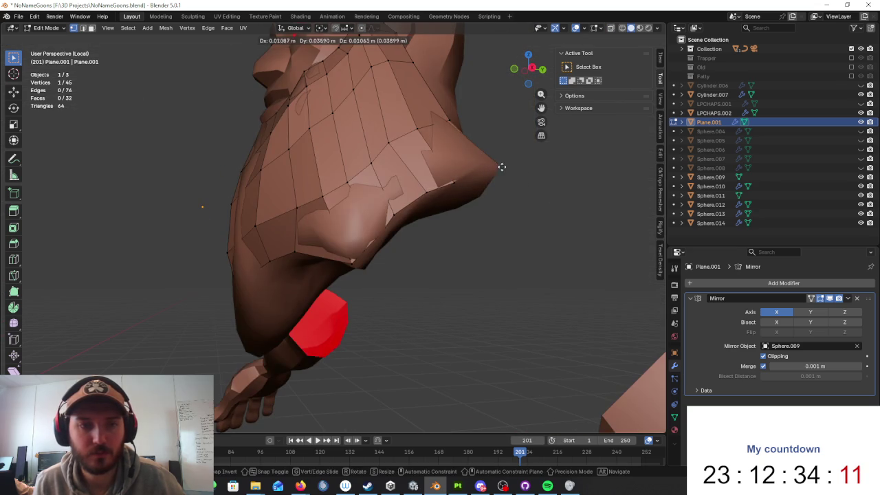
{"action": "left_click", "coordinate": [447, 186]}
{"action": "mouse_move", "coordinate": [447, 186]}
{"action": "middle_mouse_down"}
{"action": "mouse_move", "coordinate": [415, 203]}
{"action": "mouse_move", "coordinate": [493, 187]}
{"action": "mouse_move", "coordinate": [497, 174]}
{"action": "mouse_move", "coordinate": [468, 204]}
{"action": "mouse_move", "coordinate": [519, 211]}
{"action": "middle_mouse_up"}
{"action": "key", "text": "g"}
{"action": "left_click", "coordinate": [379, 208]}
{"action": "key", "text": "g"}
{"action": "left_click", "coordinate": [502, 178]}
{"action": "mouse_move", "coordinate": [420, 250]}
{"action": "middle_mouse_down"}
{"action": "mouse_move", "coordinate": [418, 240]}
{"action": "mouse_move", "coordinate": [367, 266]}
{"action": "middle_mouse_up"}
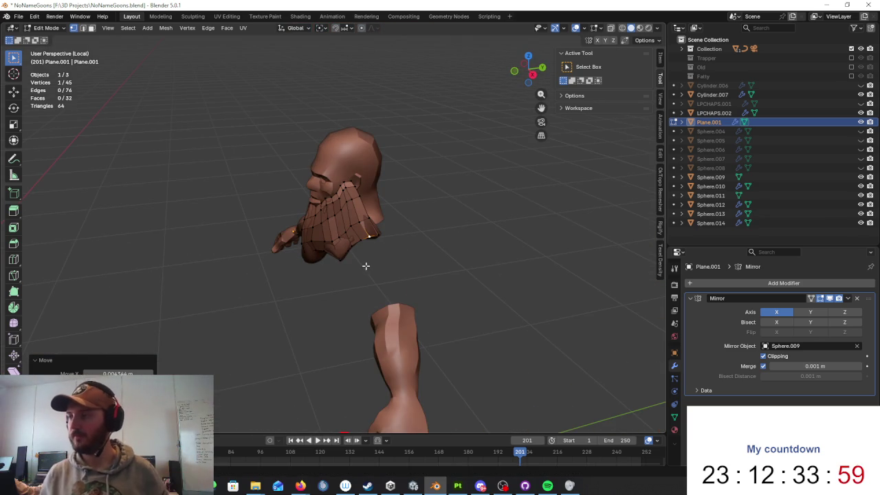
{"action": "key", "text": "alt+Tab"}
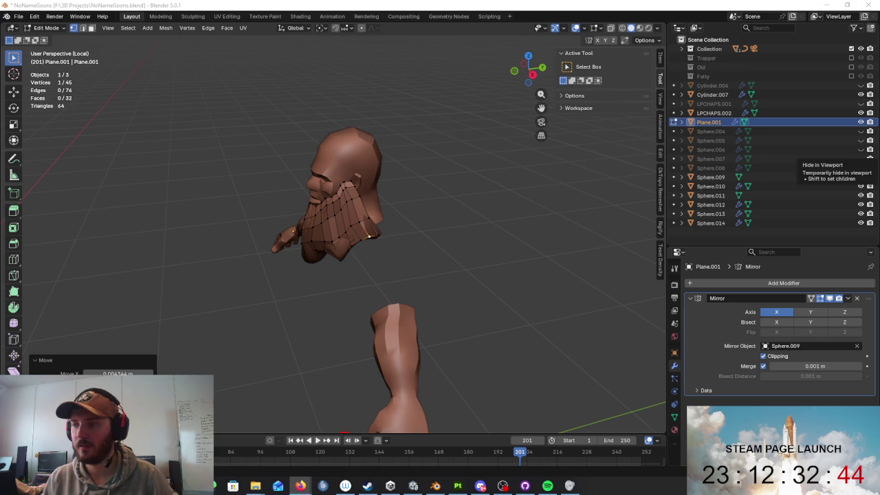
{"action": "mouse_move", "coordinate": [472, 172]}
{"action": "middle_mouse_down"}
{"action": "mouse_move", "coordinate": [415, 198]}
{"action": "mouse_move", "coordinate": [444, 193]}
{"action": "mouse_move", "coordinate": [415, 177]}
{"action": "mouse_move", "coordinate": [472, 191]}
{"action": "mouse_move", "coordinate": [385, 213]}
{"action": "mouse_move", "coordinate": [363, 181]}
{"action": "mouse_move", "coordinate": [344, 200]}
{"action": "mouse_move", "coordinate": [446, 181]}
{"action": "mouse_move", "coordinate": [434, 165]}
{"action": "mouse_move", "coordinate": [436, 196]}
{"action": "mouse_move", "coordinate": [363, 163]}
{"action": "mouse_move", "coordinate": [448, 167]}
{"action": "middle_mouse_up"}
- Nudge the selected beard vertex into place from a front view of the head
{"action": "key", "text": "g"}
{"action": "left_click", "coordinate": [435, 165]}
{"action": "key", "text": "g"}
{"action": "left_click", "coordinate": [444, 196]}
{"action": "key", "text": "g"}
{"action": "mouse_move", "coordinate": [389, 178]}
{"action": "middle_mouse_down"}
{"action": "mouse_move", "coordinate": [499, 172]}
{"action": "mouse_move", "coordinate": [483, 188]}
{"action": "mouse_move", "coordinate": [505, 225]}
{"action": "mouse_move", "coordinate": [475, 232]}
{"action": "mouse_move", "coordinate": [364, 225]}
{"action": "mouse_move", "coordinate": [405, 230]}
{"action": "middle_mouse_up"}
{"action": "left_click", "coordinate": [440, 169]}
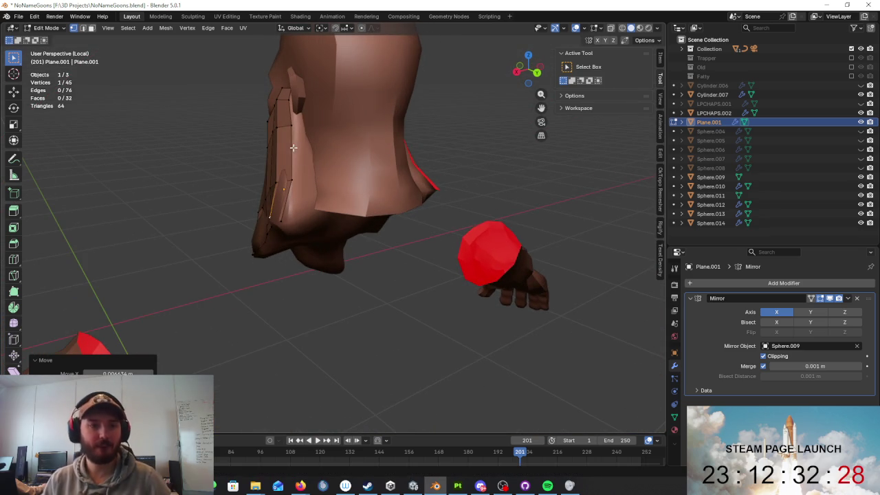
- Extrude the beard's side edge outward and adjust the new vertices
{"action": "left_click", "coordinate": [296, 172], "text": "alt"}
{"action": "mouse_move", "coordinate": [330, 171]}
{"action": "middle_mouse_down"}
{"action": "mouse_move", "coordinate": [359, 147]}
{"action": "mouse_move", "coordinate": [406, 202]}
{"action": "mouse_move", "coordinate": [381, 196]}
{"action": "mouse_move", "coordinate": [383, 178]}
{"action": "mouse_move", "coordinate": [294, 190]}
{"action": "mouse_move", "coordinate": [302, 188]}
{"action": "middle_mouse_up"}
{"action": "key", "text": "e"}
{"action": "left_click", "coordinate": [376, 149]}
{"action": "left_click", "coordinate": [301, 189]}
{"action": "mouse_move", "coordinate": [257, 213]}
{"action": "middle_mouse_down"}
{"action": "mouse_move", "coordinate": [304, 157]}
{"action": "mouse_move", "coordinate": [387, 148]}
{"action": "mouse_move", "coordinate": [349, 184]}
{"action": "mouse_move", "coordinate": [351, 230]}
{"action": "mouse_move", "coordinate": [481, 187]}
{"action": "mouse_move", "coordinate": [525, 187]}
{"action": "mouse_move", "coordinate": [471, 183]}
{"action": "mouse_move", "coordinate": [479, 167]}
{"action": "mouse_move", "coordinate": [427, 192]}
{"action": "mouse_move", "coordinate": [413, 180]}
{"action": "mouse_move", "coordinate": [483, 187]}
{"action": "middle_mouse_up"}
{"action": "key", "text": "g"}
{"action": "left_click", "coordinate": [378, 147]}
{"action": "key", "text": "g"}
{"action": "left_click", "coordinate": [350, 236]}
- Extrude the lower border edge loop, then scale and position the new loop
{"action": "left_click", "coordinate": [412, 181], "text": "alt"}
{"action": "key", "text": "e"}
{"action": "left_click", "coordinate": [483, 191]}
{"action": "key", "text": "s"}
{"action": "left_click", "coordinate": [456, 204]}
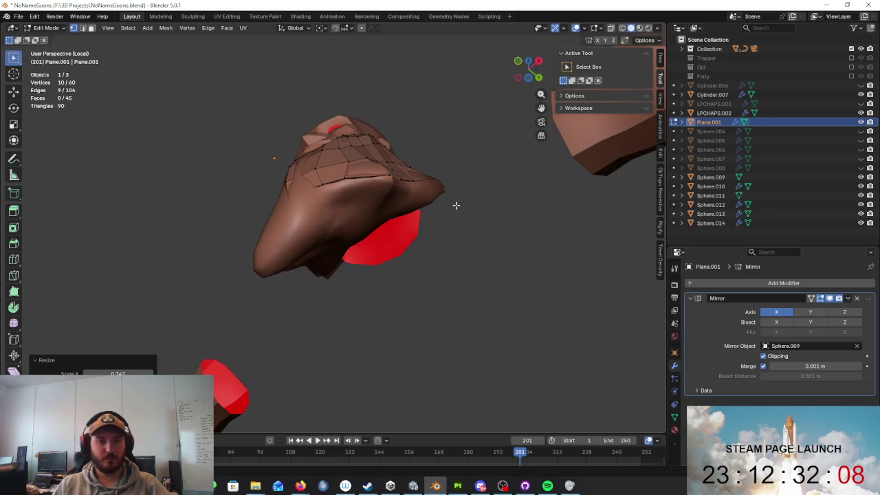
{"action": "key", "text": "g"}
{"action": "left_click", "coordinate": [450, 204]}
- Move the new loop's vertices up along the side of the head
{"action": "mouse_move", "coordinate": [449, 204]}
{"action": "middle_mouse_down"}
{"action": "mouse_move", "coordinate": [381, 242]}
{"action": "mouse_move", "coordinate": [422, 240]}
{"action": "middle_mouse_up"}
{"action": "left_click", "coordinate": [392, 199]}
{"action": "middle_click_drag", "start_coordinate": [393, 198], "coordinate": [379, 227]}
{"action": "key", "text": "g"}
{"action": "left_click", "coordinate": [359, 236]}
{"action": "key", "text": "g"}
{"action": "left_click", "coordinate": [363, 226]}
{"action": "mouse_move", "coordinate": [363, 226]}
{"action": "middle_mouse_down"}
{"action": "mouse_move", "coordinate": [359, 253]}
{"action": "mouse_move", "coordinate": [448, 279]}
{"action": "mouse_move", "coordinate": [482, 302]}
{"action": "mouse_move", "coordinate": [428, 290]}
{"action": "mouse_move", "coordinate": [375, 251]}
{"action": "mouse_move", "coordinate": [387, 236]}
{"action": "mouse_move", "coordinate": [411, 246]}
{"action": "middle_mouse_up"}
{"action": "key", "text": "g"}
{"action": "left_click", "coordinate": [363, 274]}
{"action": "key", "text": "g"}
{"action": "left_click", "coordinate": [485, 303]}
- Shape the lower beard vertices to follow the sculpted surface
{"action": "key", "text": "g"}
{"action": "mouse_move", "coordinate": [413, 206]}
{"action": "middle_mouse_down"}
{"action": "mouse_move", "coordinate": [344, 153]}
{"action": "mouse_move", "coordinate": [383, 167]}
{"action": "mouse_move", "coordinate": [295, 202]}
{"action": "mouse_move", "coordinate": [326, 224]}
{"action": "mouse_move", "coordinate": [367, 212]}
{"action": "mouse_move", "coordinate": [304, 245]}
{"action": "mouse_move", "coordinate": [372, 186]}
{"action": "mouse_move", "coordinate": [337, 241]}
{"action": "mouse_move", "coordinate": [446, 236]}
{"action": "mouse_move", "coordinate": [341, 210]}
{"action": "middle_mouse_up"}
{"action": "key", "text": "g"}
{"action": "left_click", "coordinate": [369, 184]}
{"action": "key", "text": "g"}
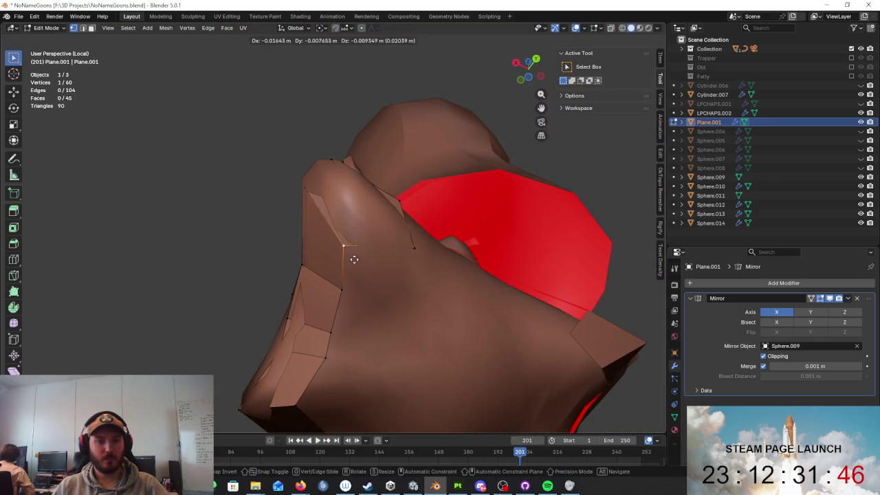
{"action": "left_click", "coordinate": [363, 277]}
{"action": "middle_click_drag", "start_coordinate": [363, 278], "coordinate": [363, 297]}
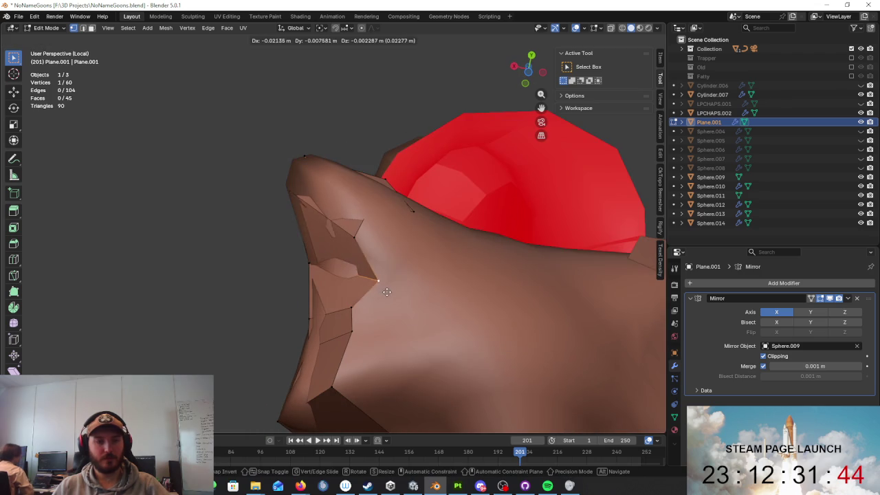
{"action": "key", "text": "g"}
{"action": "left_click", "coordinate": [395, 324]}
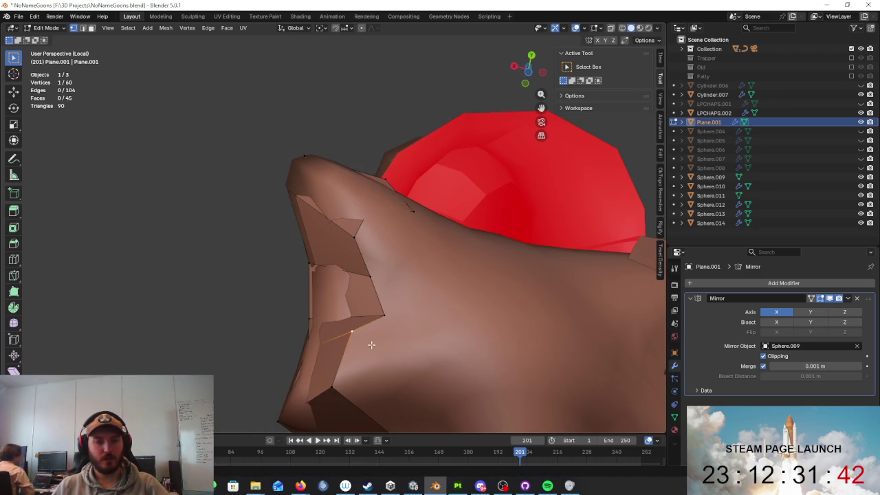
{"action": "key", "text": "g"}
{"action": "left_click", "coordinate": [385, 348]}
{"action": "mouse_move", "coordinate": [413, 353]}
{"action": "middle_mouse_down"}
{"action": "mouse_move", "coordinate": [480, 334]}
{"action": "mouse_move", "coordinate": [507, 269]}
{"action": "mouse_move", "coordinate": [375, 226]}
{"action": "mouse_move", "coordinate": [399, 238]}
{"action": "mouse_move", "coordinate": [294, 244]}
{"action": "mouse_move", "coordinate": [403, 226]}
{"action": "mouse_move", "coordinate": [458, 261]}
{"action": "middle_mouse_up"}
{"action": "key", "text": "g"}
{"action": "left_click", "coordinate": [403, 252]}
- Refine the remaining vertices of the extended beard mesh from several angles
{"action": "key", "text": "g"}
{"action": "left_click", "coordinate": [294, 244]}
{"action": "key", "text": "g"}
{"action": "left_click", "coordinate": [471, 305]}
{"action": "middle_click_drag", "start_coordinate": [471, 305], "coordinate": [527, 344]}
{"action": "key", "text": "g"}
{"action": "mouse_move", "coordinate": [463, 314]}
{"action": "middle_mouse_down"}
{"action": "mouse_move", "coordinate": [440, 244]}
{"action": "mouse_move", "coordinate": [304, 220]}
{"action": "mouse_move", "coordinate": [248, 190]}
{"action": "mouse_move", "coordinate": [217, 118]}
{"action": "middle_mouse_up"}
{"action": "key", "text": "g"}
{"action": "left_click", "coordinate": [440, 243]}
{"action": "key", "text": "g"}
{"action": "left_click", "coordinate": [275, 196]}
{"action": "key", "text": "g"}
{"action": "left_click", "coordinate": [275, 197]}
- Check the mesh in wireframe, then apply the Mirror modifier in Object Mode
{"action": "key", "text": "shift+z"}
{"action": "key", "text": "shift+z"}
{"action": "mouse_move", "coordinate": [250, 147]}
{"action": "middle_mouse_down"}
{"action": "mouse_move", "coordinate": [320, 220]}
{"action": "mouse_move", "coordinate": [246, 234]}
{"action": "mouse_move", "coordinate": [277, 291]}
{"action": "mouse_move", "coordinate": [257, 225]}
{"action": "mouse_move", "coordinate": [289, 252]}
{"action": "mouse_move", "coordinate": [330, 329]}
{"action": "mouse_move", "coordinate": [429, 344]}
{"action": "mouse_move", "coordinate": [429, 379]}
{"action": "mouse_move", "coordinate": [468, 364]}
{"action": "middle_mouse_up"}
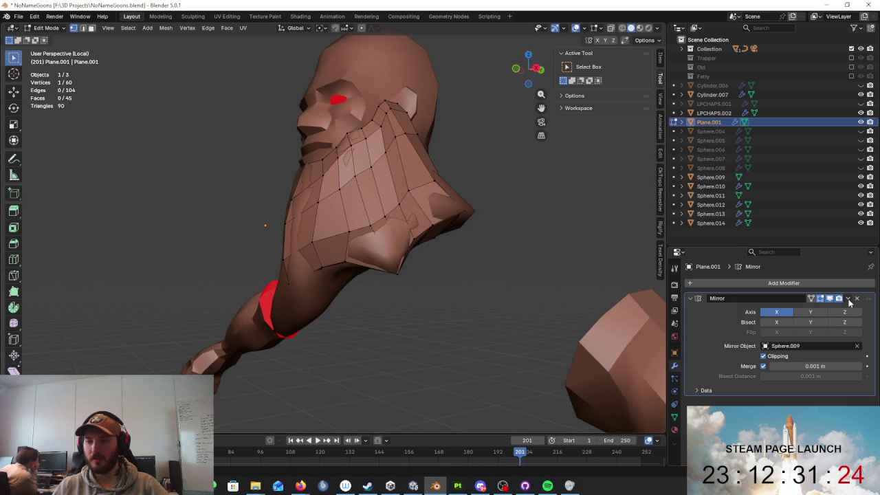
{"action": "middle_click_drag", "start_coordinate": [475, 246], "coordinate": [511, 251]}
{"action": "key", "text": "Tab"}
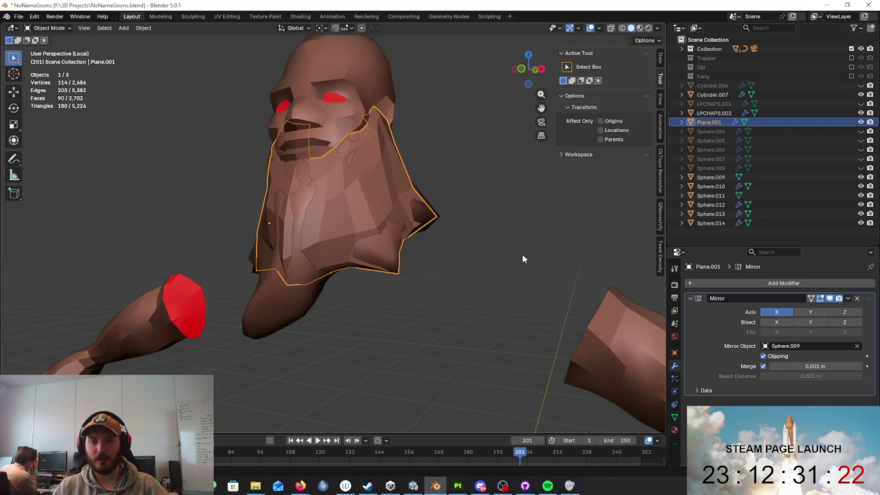
{"action": "left_click", "coordinate": [843, 309]}
{"action": "mouse_move", "coordinate": [579, 249]}
{"action": "middle_mouse_down"}
{"action": "mouse_move", "coordinate": [446, 206]}
{"action": "mouse_move", "coordinate": [424, 224]}
{"action": "mouse_move", "coordinate": [473, 170]}
{"action": "mouse_move", "coordinate": [599, 190]}
{"action": "mouse_move", "coordinate": [582, 369]}
{"action": "mouse_move", "coordinate": [113, 173]}
{"action": "mouse_move", "coordinate": [218, 170]}
{"action": "middle_mouse_up"}
{"action": "key", "text": "Tab"}
- Delete the stray vertices from the mirrored beard mesh in wireframe, then return to solid shading
{"action": "mouse_move", "coordinate": [373, 217]}
{"action": "middle_mouse_down"}
{"action": "mouse_move", "coordinate": [337, 222]}
{"action": "mouse_move", "coordinate": [399, 236]}
{"action": "mouse_move", "coordinate": [374, 259]}
{"action": "mouse_move", "coordinate": [403, 266]}
{"action": "middle_mouse_up"}
{"action": "key", "text": "shift+z"}
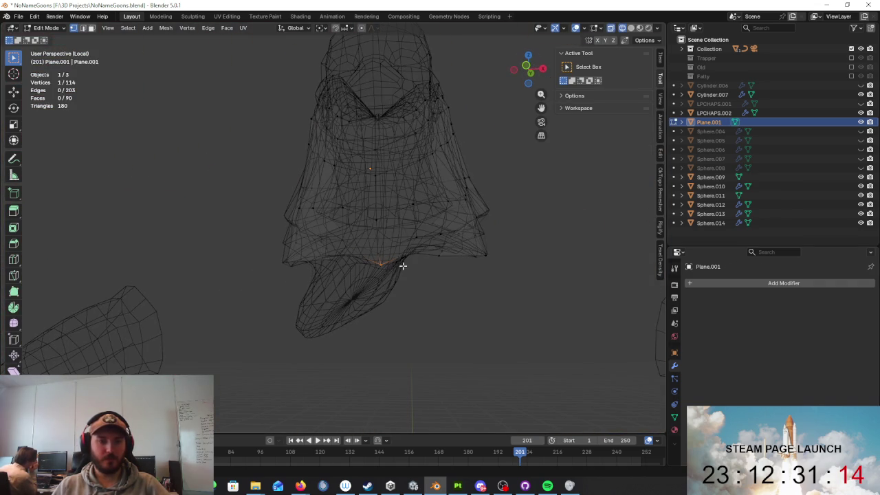
{"action": "key", "text": "shift+z"}
{"action": "middle_click_drag", "start_coordinate": [487, 259], "coordinate": [434, 257]}
{"action": "scroll", "coordinate": [413, 238], "scroll_direction": "up", "scroll_amount": 3}
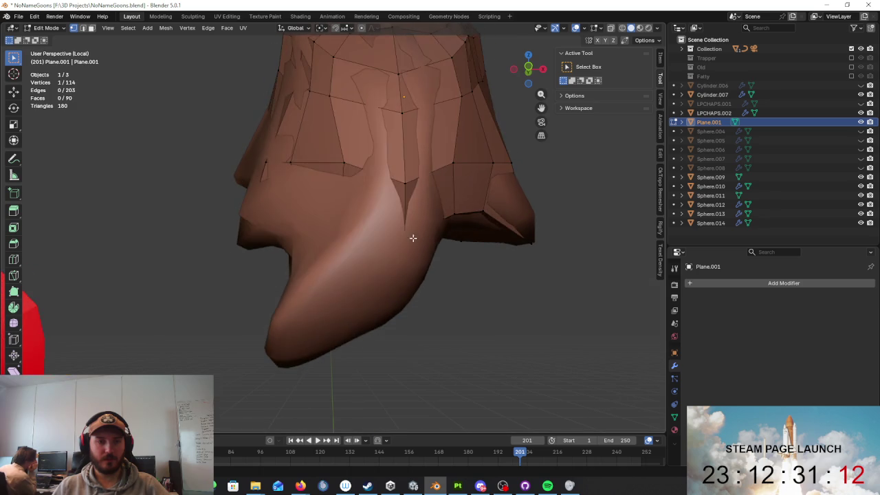
{"action": "key", "text": "shift+z"}
{"action": "middle_click_drag", "start_coordinate": [378, 244], "coordinate": [371, 203]}
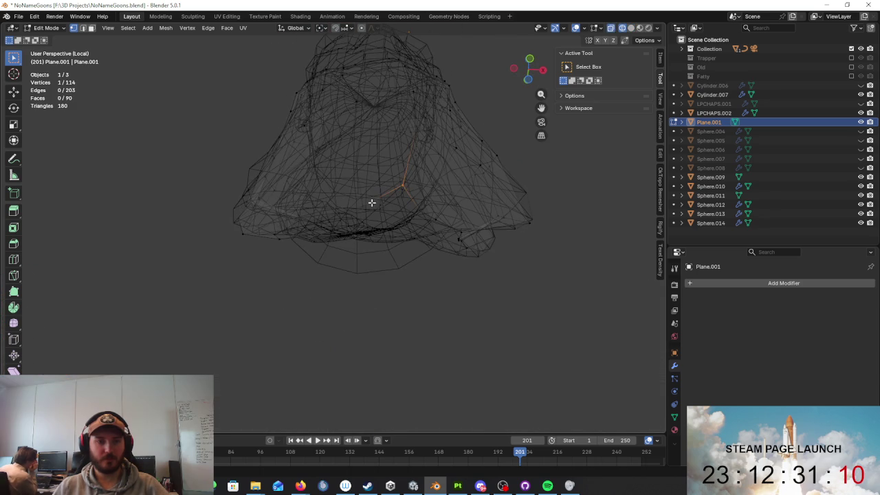
{"action": "key", "text": "x"}
{"action": "left_click", "coordinate": [408, 184]}
{"action": "key", "text": "z"}
{"action": "left_click", "coordinate": [440, 206]}
{"action": "mouse_move", "coordinate": [438, 226]}
{"action": "middle_mouse_down"}
{"action": "mouse_move", "coordinate": [411, 233]}
{"action": "mouse_move", "coordinate": [386, 255]}
{"action": "mouse_move", "coordinate": [445, 213]}
{"action": "mouse_move", "coordinate": [468, 208]}
{"action": "mouse_move", "coordinate": [448, 234]}
{"action": "middle_mouse_up"}
- Isolate the beard mesh in local view and tweak several of its vertices
{"action": "key", "text": "KP_Divide"}
{"action": "key", "text": "KP_Divide"}
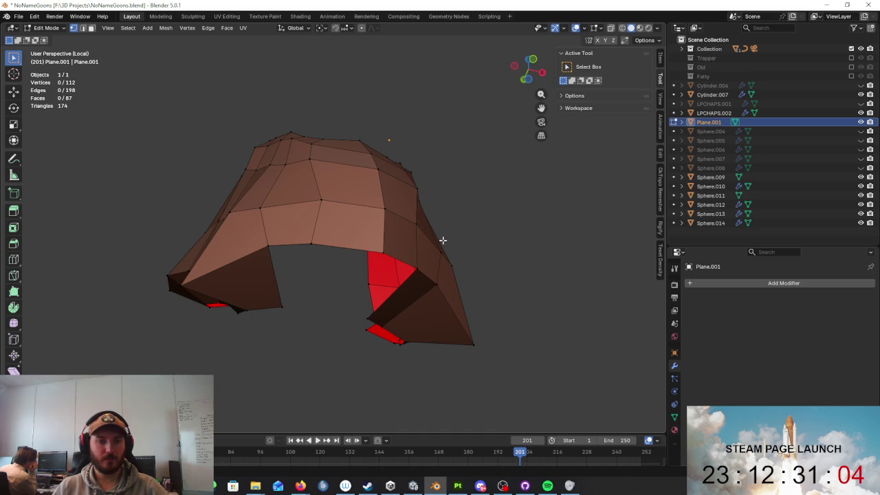
{"action": "middle_click_drag", "start_coordinate": [414, 314], "coordinate": [488, 291]}
{"action": "key", "text": "g"}
{"action": "left_click", "coordinate": [527, 314]}
{"action": "mouse_move", "coordinate": [527, 314]}
{"action": "middle_mouse_down"}
{"action": "mouse_move", "coordinate": [360, 314]}
{"action": "mouse_move", "coordinate": [289, 364]}
{"action": "middle_mouse_up"}
{"action": "key", "text": "g"}
{"action": "left_click", "coordinate": [372, 316]}
{"action": "mouse_move", "coordinate": [374, 314]}
{"action": "middle_mouse_down"}
{"action": "mouse_move", "coordinate": [428, 334]}
{"action": "mouse_move", "coordinate": [450, 369]}
{"action": "mouse_move", "coordinate": [430, 329]}
{"action": "mouse_move", "coordinate": [376, 279]}
{"action": "mouse_move", "coordinate": [444, 296]}
{"action": "middle_mouse_up"}
{"action": "key", "text": "g"}
{"action": "left_click", "coordinate": [449, 369]}
{"action": "key", "text": "g"}
{"action": "left_click", "coordinate": [351, 266]}
{"action": "middle_click_drag", "start_coordinate": [342, 314], "coordinate": [443, 344]}
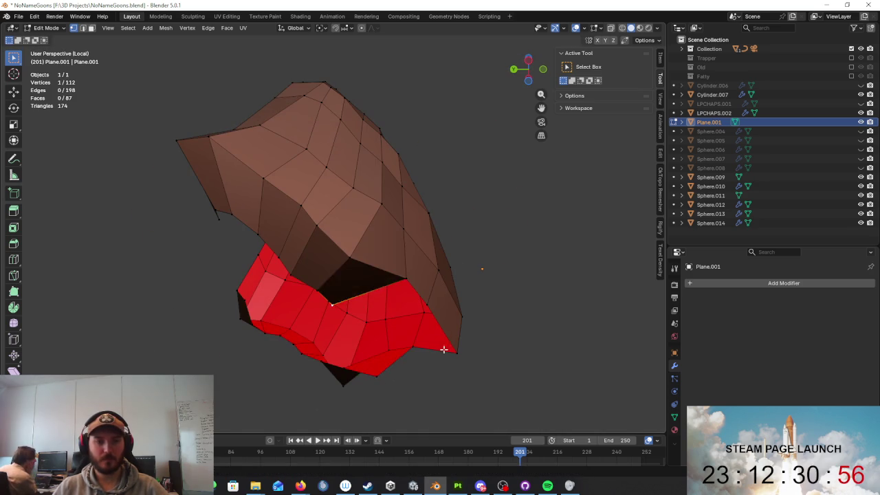
{"action": "mouse_move", "coordinate": [475, 387]}
{"action": "middle_mouse_down"}
{"action": "mouse_move", "coordinate": [448, 369]}
{"action": "mouse_move", "coordinate": [478, 362]}
{"action": "mouse_move", "coordinate": [437, 249]}
{"action": "mouse_move", "coordinate": [265, 260]}
{"action": "middle_mouse_up"}
- Isolate the beard plane together with Sphere.009, ending in Object Mode
{"action": "key", "text": "slash"}
{"action": "key", "text": "Tab"}
{"action": "left_click", "coordinate": [228, 295], "text": "shift"}
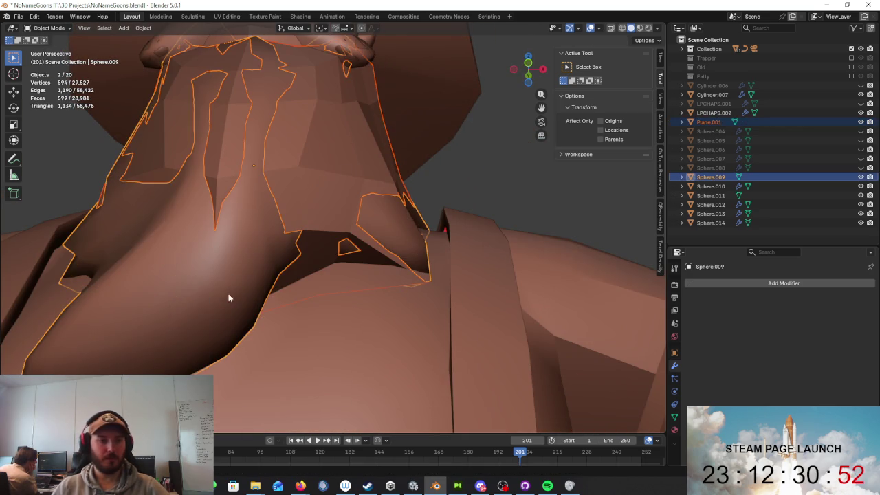
{"action": "key", "text": "slash"}
{"action": "left_click", "coordinate": [338, 234]}
{"action": "key", "text": "Tab"}
{"action": "mouse_move", "coordinate": [338, 234]}
{"action": "middle_mouse_down"}
{"action": "mouse_move", "coordinate": [387, 245]}
{"action": "mouse_move", "coordinate": [387, 206]}
{"action": "mouse_move", "coordinate": [397, 289]}
{"action": "middle_mouse_up"}
{"action": "key", "text": "Tab"}
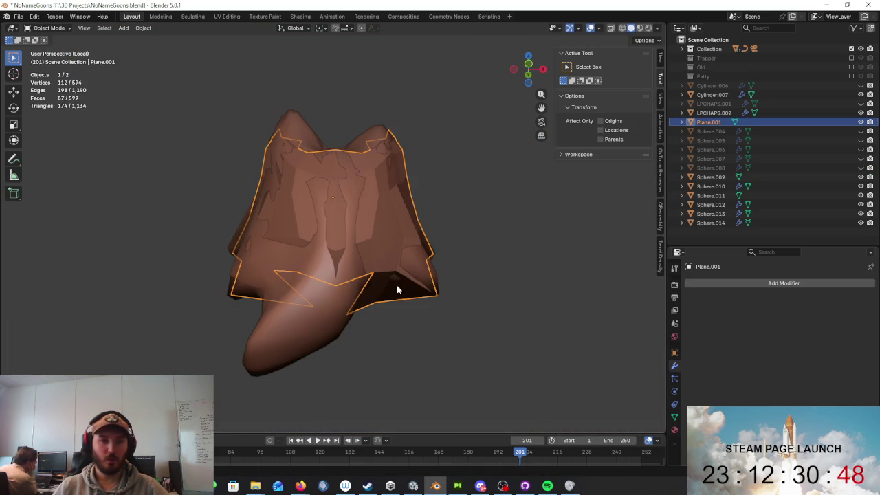
- Enable In Front in Plane.001's Object Viewport Display settings
{"action": "left_click", "coordinate": [674, 418]}
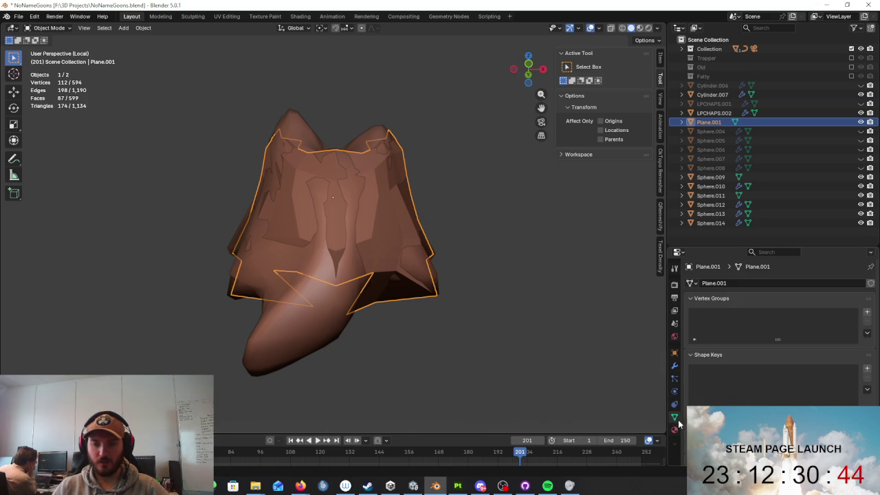
{"action": "scroll", "coordinate": [777, 330], "scroll_direction": "down", "scroll_amount": 2}
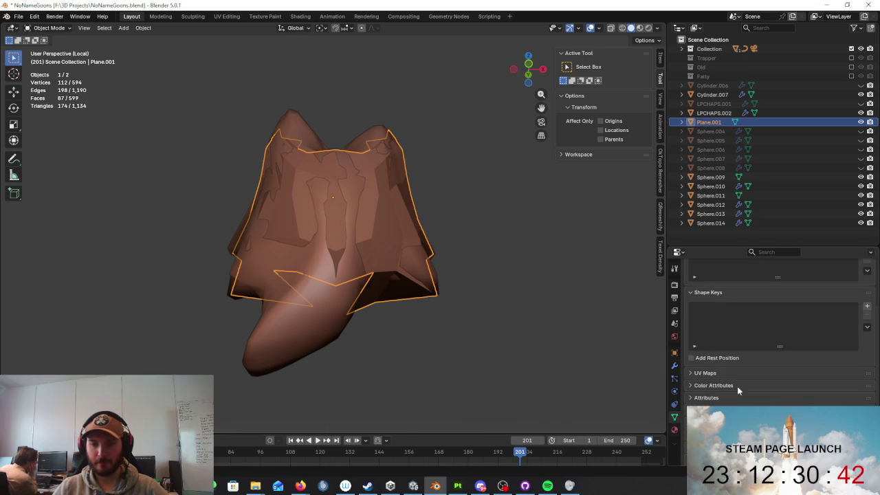
{"action": "left_click", "coordinate": [675, 353]}
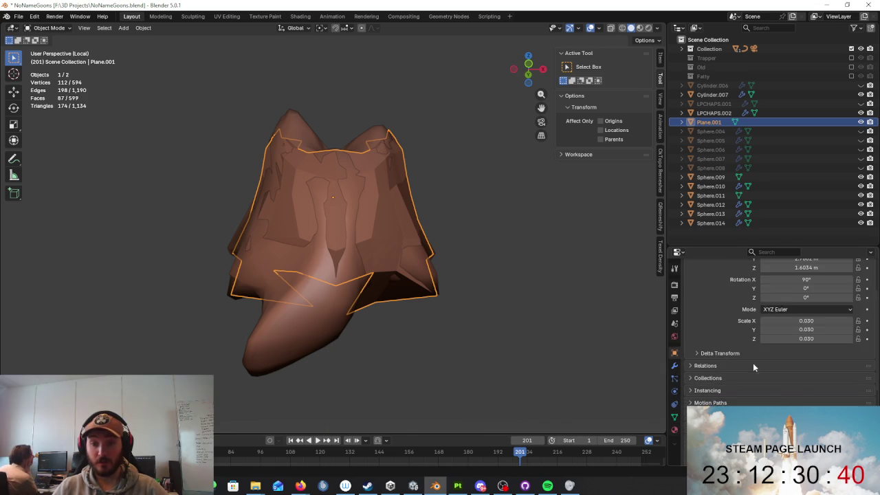
{"action": "scroll", "coordinate": [743, 371], "scroll_direction": "down", "scroll_amount": 5}
{"action": "left_click", "coordinate": [763, 370]}
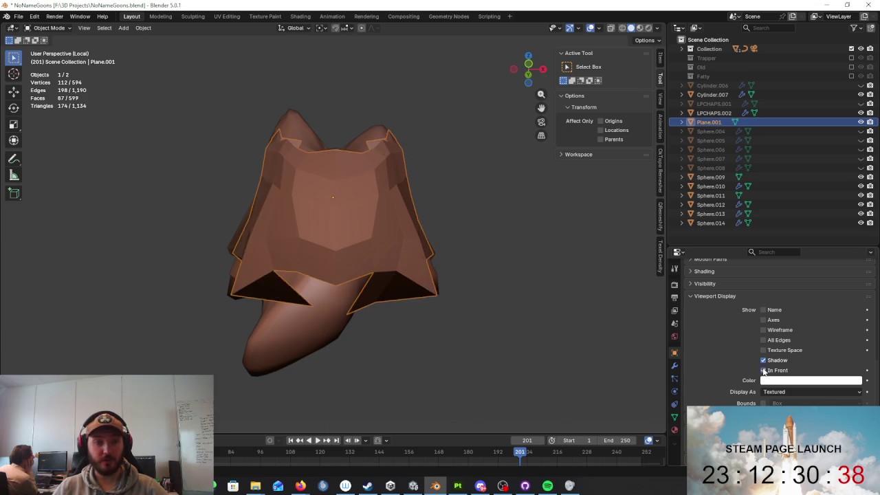
{"action": "mouse_move", "coordinate": [411, 273]}
{"action": "middle_mouse_down"}
{"action": "mouse_move", "coordinate": [440, 324]}
{"action": "mouse_move", "coordinate": [415, 271]}
{"action": "mouse_move", "coordinate": [581, 256]}
{"action": "mouse_move", "coordinate": [417, 268]}
{"action": "mouse_move", "coordinate": [462, 285]}
{"action": "mouse_move", "coordinate": [339, 266]}
{"action": "mouse_move", "coordinate": [248, 316]}
{"action": "mouse_move", "coordinate": [320, 304]}
{"action": "mouse_move", "coordinate": [309, 262]}
{"action": "middle_mouse_up"}
- In Edit Mode, move a lower-centre vertex onto the sculpted beard
{"action": "key", "text": "Tab"}
{"action": "scroll", "coordinate": [581, 256], "scroll_direction": "up", "scroll_amount": 3}
{"action": "key", "text": "g"}
{"action": "left_click", "coordinate": [385, 317]}
- Nudge a beard vertex and turn off In Front for the retopo mesh
{"action": "key", "text": "g"}
{"action": "left_click", "coordinate": [285, 291]}
{"action": "mouse_move", "coordinate": [285, 290]}
{"action": "middle_mouse_down"}
{"action": "mouse_move", "coordinate": [324, 274]}
{"action": "mouse_move", "coordinate": [783, 402]}
{"action": "middle_mouse_up"}
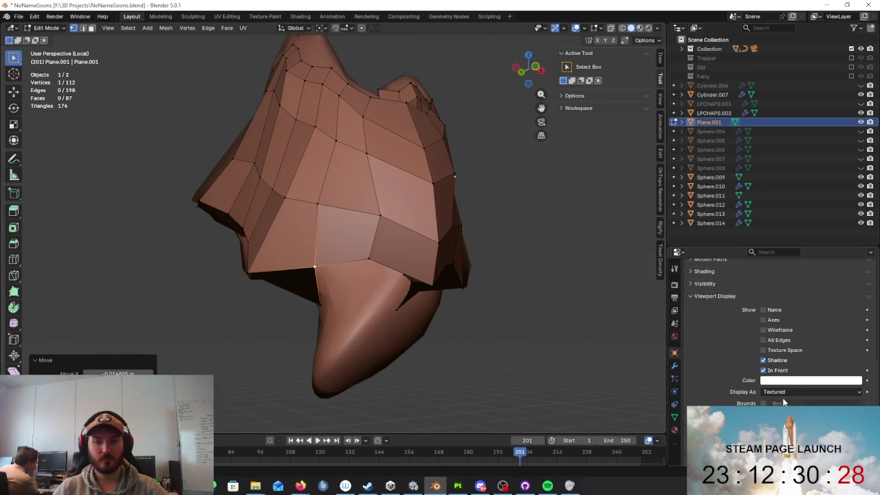
{"action": "left_click", "coordinate": [763, 371]}
{"action": "mouse_move", "coordinate": [646, 323]}
{"action": "middle_mouse_down"}
{"action": "mouse_move", "coordinate": [609, 285]}
{"action": "mouse_move", "coordinate": [328, 291]}
{"action": "mouse_move", "coordinate": [383, 289]}
{"action": "mouse_move", "coordinate": [397, 271]}
{"action": "mouse_move", "coordinate": [392, 284]}
{"action": "mouse_move", "coordinate": [370, 293]}
{"action": "mouse_move", "coordinate": [374, 271]}
{"action": "middle_mouse_up"}
- Reposition beard vertices, checking their fit against the beard in wireframe
{"action": "key", "text": "g"}
{"action": "left_click", "coordinate": [397, 271]}
{"action": "key", "text": "shift+z"}
{"action": "key", "text": "shift+z"}
{"action": "key", "text": "g"}
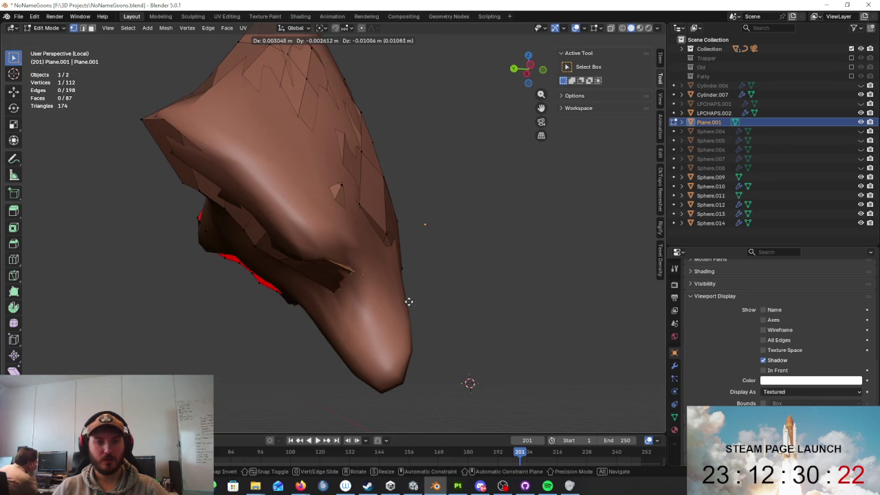
{"action": "left_click", "coordinate": [408, 294]}
{"action": "mouse_move", "coordinate": [408, 294]}
{"action": "middle_mouse_down"}
{"action": "mouse_move", "coordinate": [463, 193]}
{"action": "mouse_move", "coordinate": [377, 309]}
{"action": "middle_mouse_up"}
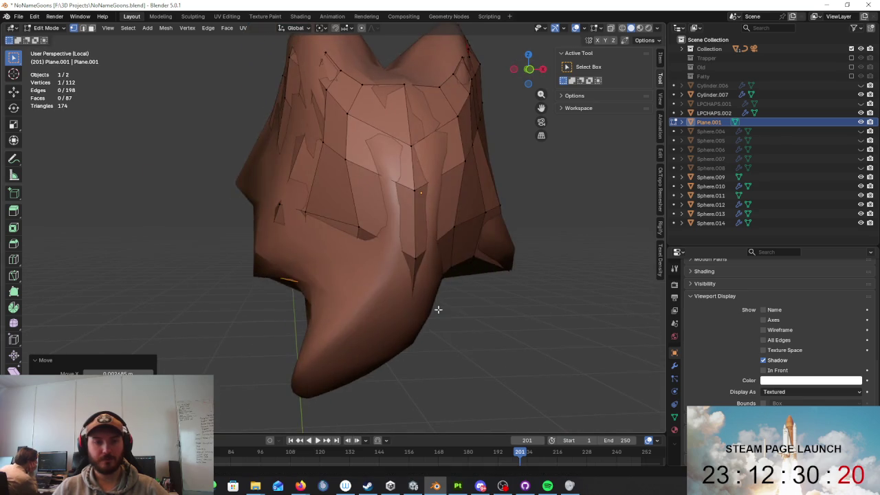
- Adjust a vertex from front and side views, returning to solid shading
{"action": "key", "text": "shift+z"}
{"action": "middle_click_drag", "start_coordinate": [431, 312], "coordinate": [403, 290]}
{"action": "key", "text": "shift+z"}
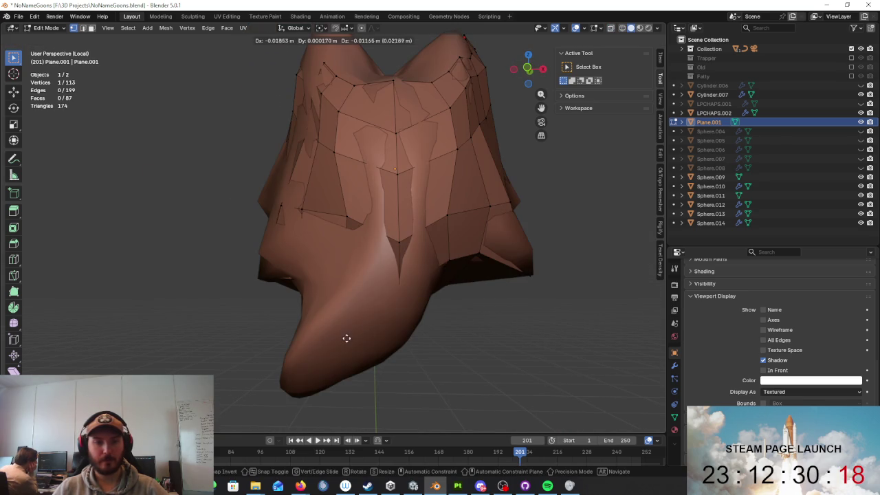
{"action": "left_click", "coordinate": [342, 345]}
{"action": "mouse_move", "coordinate": [343, 344]}
{"action": "middle_mouse_down"}
{"action": "mouse_move", "coordinate": [403, 295]}
{"action": "mouse_move", "coordinate": [306, 282]}
{"action": "middle_mouse_up"}
{"action": "key", "text": "shift+z"}
{"action": "key", "text": "z"}
{"action": "left_click", "coordinate": [374, 283]}
{"action": "left_click_drag", "start_coordinate": [289, 275], "coordinate": [337, 281]}
{"action": "middle_click_drag", "start_coordinate": [338, 282], "coordinate": [418, 295]}
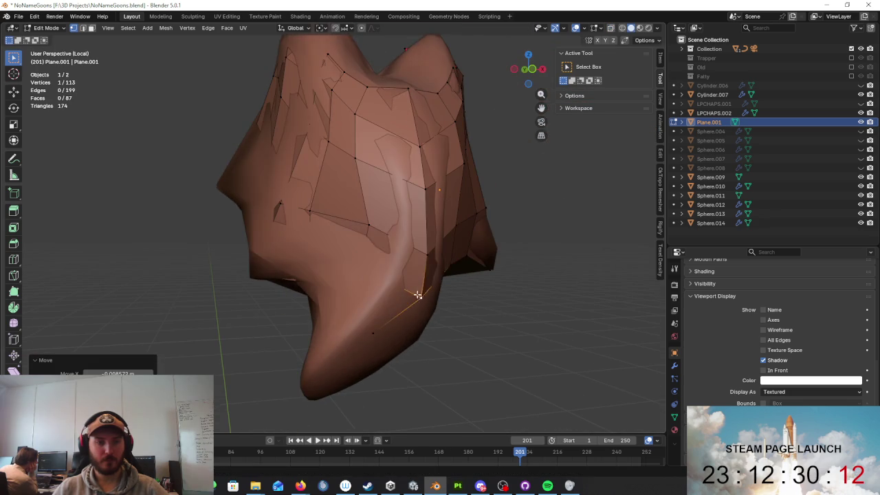
- Extrude a new vertex down the beard tip and position it on the surface
{"action": "key", "text": "g"}
{"action": "middle_click_drag", "start_coordinate": [379, 338], "coordinate": [387, 285]}
{"action": "key", "text": "e"}
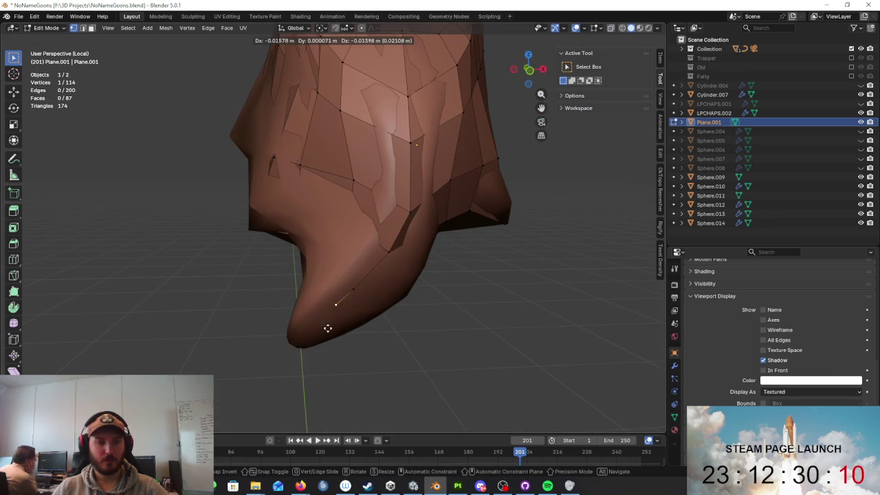
{"action": "left_click", "coordinate": [297, 354]}
{"action": "mouse_move", "coordinate": [297, 355]}
{"action": "middle_mouse_down"}
{"action": "mouse_move", "coordinate": [375, 281]}
{"action": "mouse_move", "coordinate": [284, 216]}
{"action": "middle_mouse_up"}
{"action": "left_click", "coordinate": [291, 275]}
{"action": "middle_click_drag", "start_coordinate": [289, 273], "coordinate": [335, 277]}
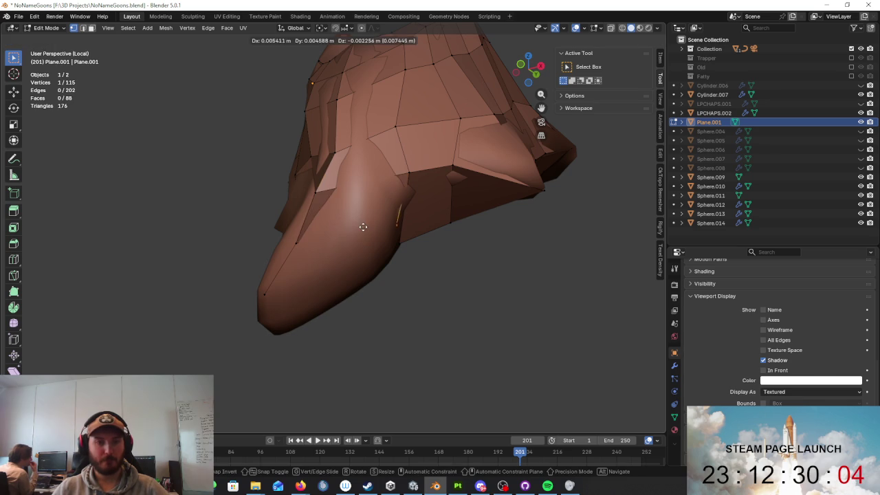
{"action": "mouse_move", "coordinate": [345, 229]}
{"action": "middle_mouse_down", "text": "alt"}
{"action": "mouse_move", "coordinate": [276, 237]}
{"action": "mouse_move", "coordinate": [387, 257]}
{"action": "mouse_move", "coordinate": [325, 303]}
{"action": "mouse_move", "coordinate": [359, 280]}
{"action": "mouse_move", "coordinate": [385, 232]}
{"action": "mouse_move", "coordinate": [379, 204]}
{"action": "mouse_move", "coordinate": [365, 211]}
{"action": "mouse_move", "coordinate": [385, 248]}
{"action": "mouse_move", "coordinate": [389, 221]}
{"action": "mouse_move", "coordinate": [358, 200]}
{"action": "middle_mouse_up", "text": "alt"}
{"action": "left_click", "coordinate": [322, 318]}
{"action": "left_click", "coordinate": [374, 221]}
- Reposition several border vertices along the beard's point to follow its shape
{"action": "left_click", "coordinate": [370, 206]}
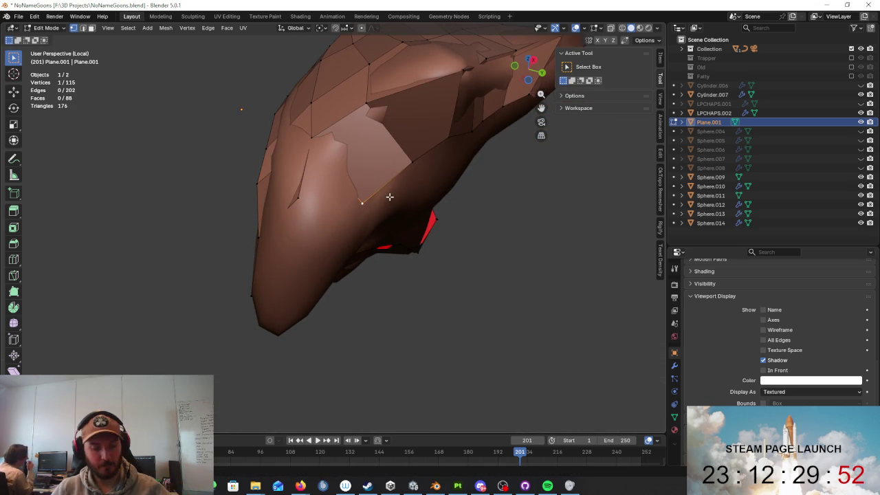
{"action": "key", "text": "g"}
{"action": "left_click", "coordinate": [403, 187]}
{"action": "key", "text": "g"}
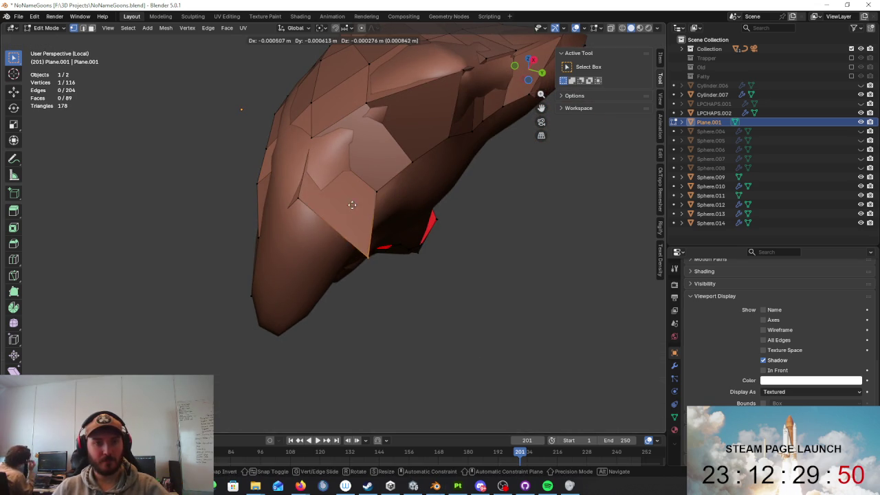
{"action": "left_click", "coordinate": [330, 181]}
{"action": "mouse_move", "coordinate": [330, 180]}
{"action": "middle_mouse_down"}
{"action": "mouse_move", "coordinate": [307, 168]}
{"action": "mouse_move", "coordinate": [259, 249]}
{"action": "mouse_move", "coordinate": [443, 267]}
{"action": "middle_mouse_up"}
{"action": "left_click", "coordinate": [265, 252]}
{"action": "key", "text": "g"}
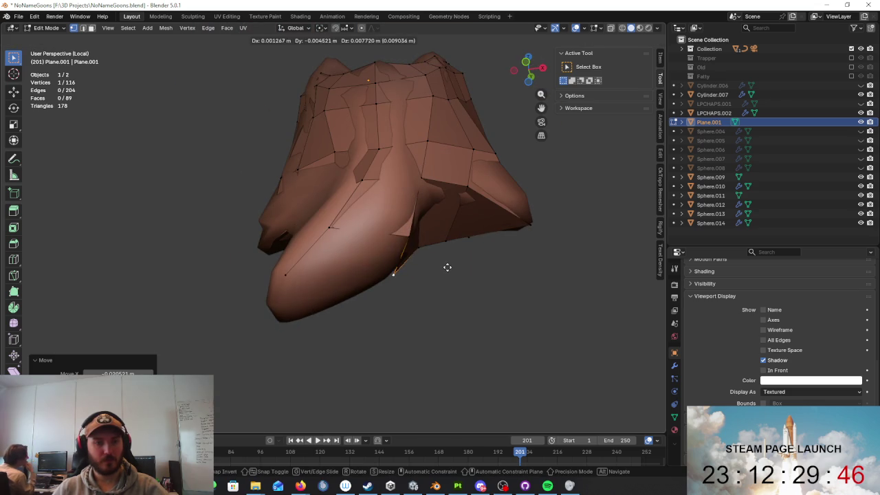
{"action": "mouse_move", "coordinate": [399, 238]}
{"action": "middle_mouse_down"}
{"action": "mouse_move", "coordinate": [425, 226]}
{"action": "mouse_move", "coordinate": [429, 262]}
{"action": "mouse_move", "coordinate": [330, 220]}
{"action": "mouse_move", "coordinate": [271, 172]}
{"action": "mouse_move", "coordinate": [293, 213]}
{"action": "mouse_move", "coordinate": [422, 228]}
{"action": "mouse_move", "coordinate": [373, 226]}
{"action": "middle_mouse_up"}
{"action": "left_click", "coordinate": [393, 257]}
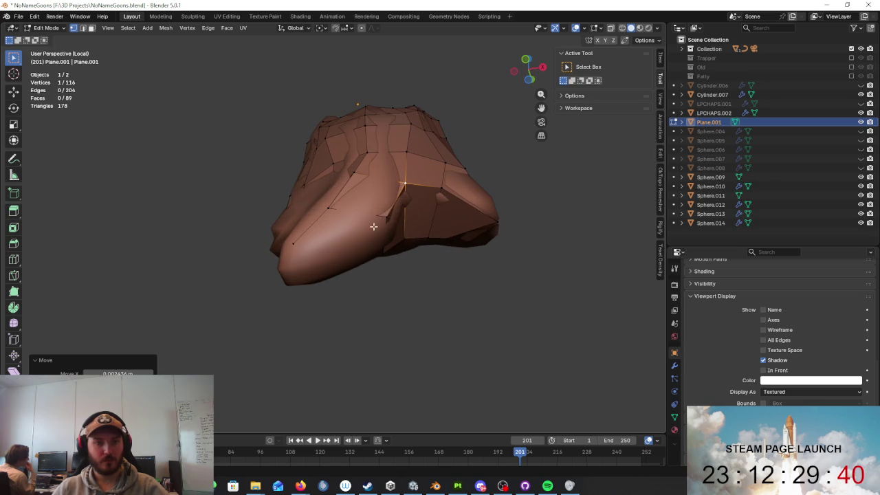
- Add final vertices at the beard point, filling gaps to reach 118 vertices and 91 faces
{"action": "key", "text": "g"}
{"action": "left_click", "coordinate": [341, 235]}
{"action": "mouse_move", "coordinate": [342, 235]}
{"action": "middle_mouse_down"}
{"action": "mouse_move", "coordinate": [399, 225]}
{"action": "mouse_move", "coordinate": [419, 261]}
{"action": "mouse_move", "coordinate": [414, 295]}
{"action": "middle_mouse_up"}
{"action": "key", "text": "g"}
{"action": "left_click", "coordinate": [409, 228]}
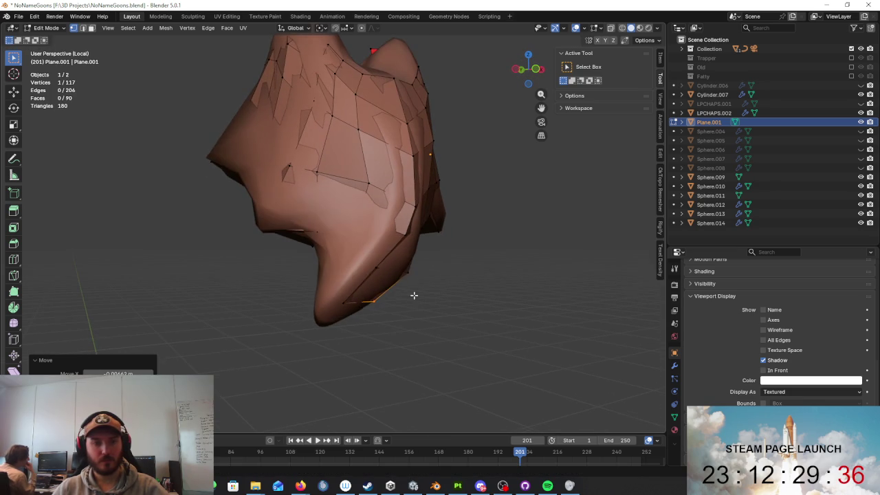
{"action": "key", "text": "alt+d"}
{"action": "left_click", "coordinate": [381, 236]}
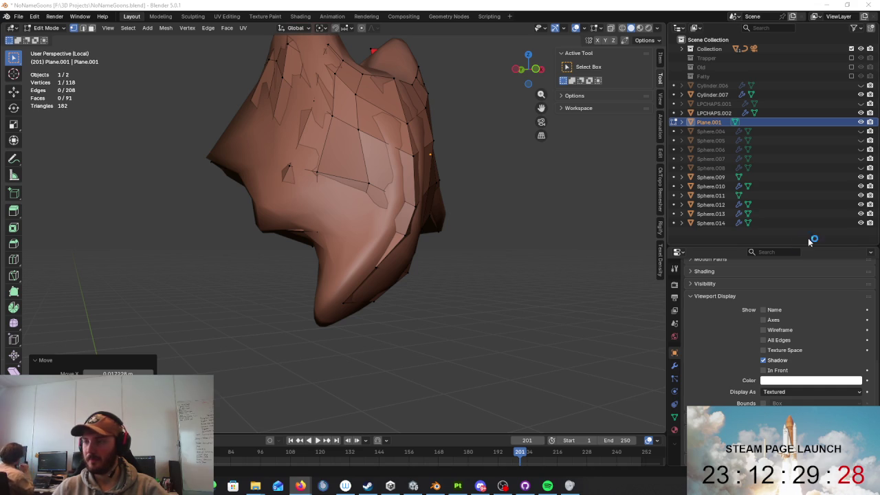
{"action": "middle_click_drag", "start_coordinate": [481, 226], "coordinate": [333, 209]}
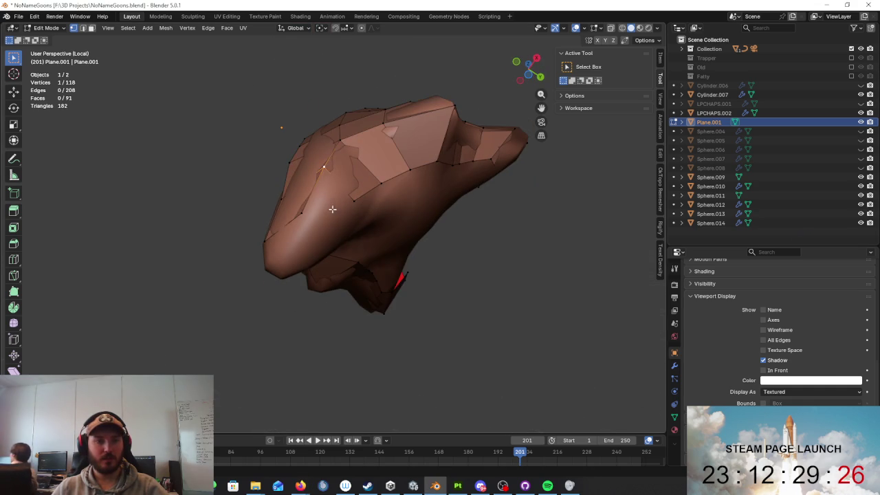
- Extend the retopo border with a new vertex and move nearby vertices onto the beard sculpt
{"action": "key", "text": "alt+v"}
{"action": "left_click", "coordinate": [330, 190]}
{"action": "mouse_move", "coordinate": [329, 190]}
{"action": "middle_mouse_down"}
{"action": "mouse_move", "coordinate": [361, 220]}
{"action": "mouse_move", "coordinate": [481, 246]}
{"action": "mouse_move", "coordinate": [483, 288]}
{"action": "mouse_move", "coordinate": [413, 289]}
{"action": "mouse_move", "coordinate": [356, 249]}
{"action": "middle_mouse_up"}
{"action": "left_click", "coordinate": [377, 248]}
{"action": "key", "text": "shift+z"}
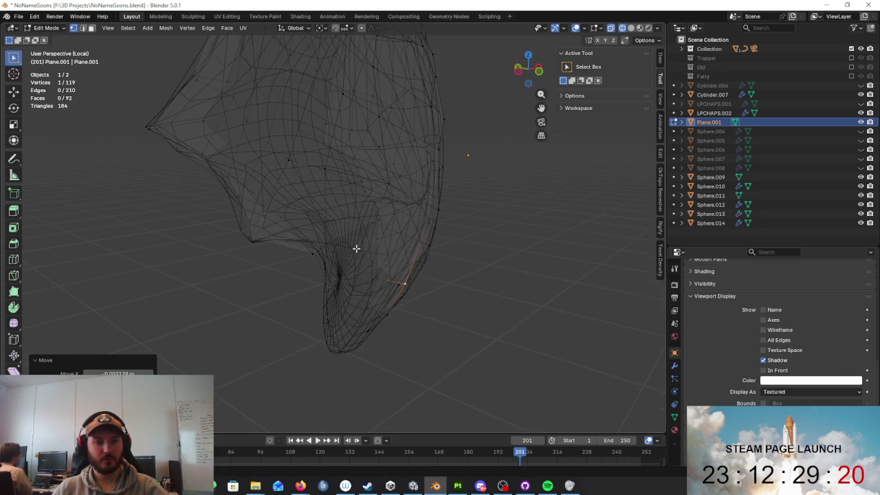
{"action": "key", "text": "shift+z"}
{"action": "key", "text": "g"}
{"action": "left_click", "coordinate": [429, 258]}
{"action": "mouse_move", "coordinate": [429, 257]}
{"action": "middle_mouse_down"}
{"action": "mouse_move", "coordinate": [315, 241]}
{"action": "mouse_move", "coordinate": [441, 230]}
{"action": "mouse_move", "coordinate": [324, 227]}
{"action": "mouse_move", "coordinate": [430, 245]}
{"action": "mouse_move", "coordinate": [509, 240]}
{"action": "middle_mouse_up"}
{"action": "left_click", "coordinate": [286, 239]}
{"action": "key", "text": "g"}
{"action": "left_click", "coordinate": [307, 226]}
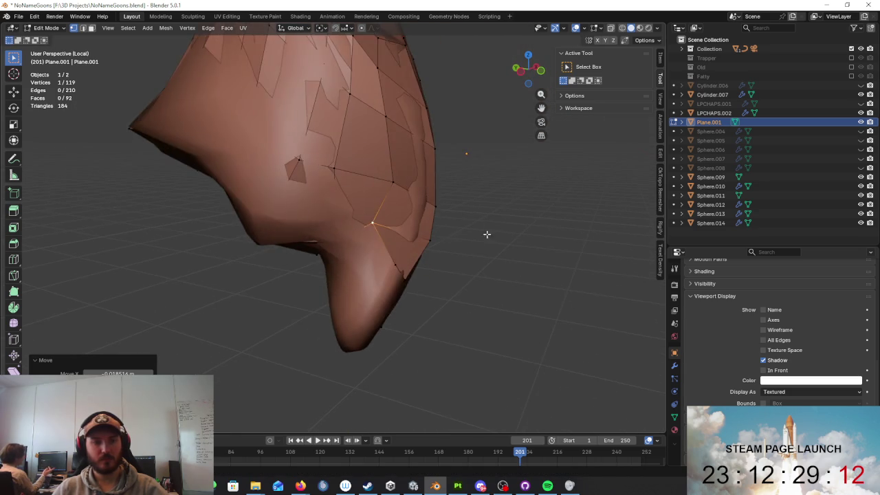
{"action": "key", "text": "shift+z"}
{"action": "mouse_move", "coordinate": [342, 242]}
{"action": "middle_mouse_down"}
{"action": "mouse_move", "coordinate": [391, 206]}
{"action": "mouse_move", "coordinate": [305, 197]}
{"action": "mouse_move", "coordinate": [300, 216]}
{"action": "mouse_move", "coordinate": [403, 218]}
{"action": "mouse_move", "coordinate": [349, 205]}
{"action": "middle_mouse_up"}
{"action": "key", "text": "shift+z"}
{"action": "key", "text": "g"}
{"action": "left_click", "coordinate": [386, 187]}
{"action": "key", "text": "shift+z"}
{"action": "key", "text": "shift+z"}
{"action": "left_click", "coordinate": [434, 206]}
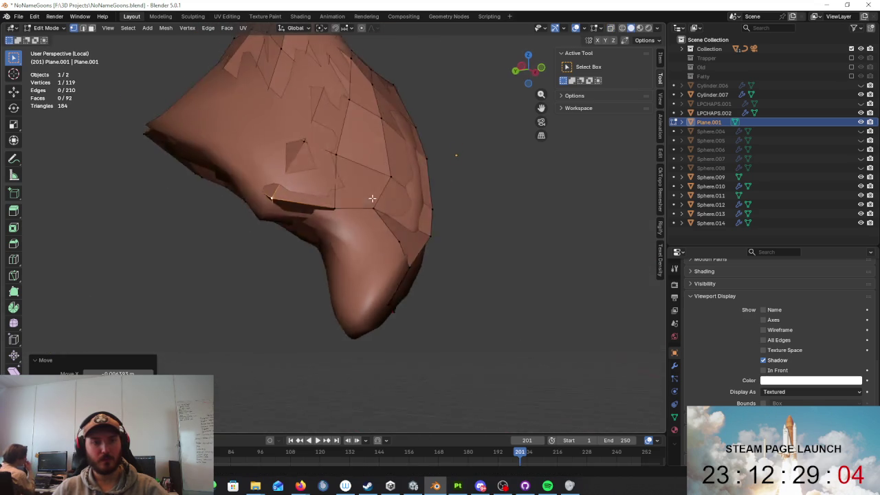
- Reposition further border vertices so they sit on the beard surface
{"action": "key", "text": "g"}
{"action": "middle_click_drag", "start_coordinate": [388, 211], "coordinate": [371, 255]}
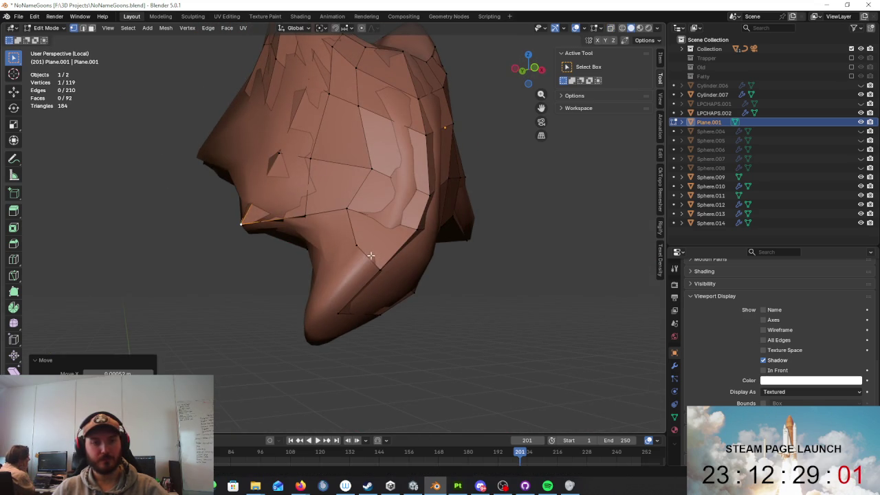
{"action": "left_click", "coordinate": [340, 276]}
{"action": "middle_click_drag", "start_coordinate": [340, 277], "coordinate": [464, 293]}
{"action": "mouse_move", "coordinate": [411, 286]}
{"action": "middle_mouse_down"}
{"action": "mouse_move", "coordinate": [369, 248]}
{"action": "mouse_move", "coordinate": [357, 267]}
{"action": "mouse_move", "coordinate": [507, 226]}
{"action": "middle_mouse_up"}
{"action": "key", "text": "g"}
{"action": "left_click", "coordinate": [415, 194]}
{"action": "mouse_move", "coordinate": [415, 194]}
{"action": "middle_mouse_down"}
{"action": "mouse_move", "coordinate": [450, 178]}
{"action": "mouse_move", "coordinate": [382, 198]}
{"action": "middle_mouse_up"}
{"action": "left_click", "coordinate": [353, 221]}
{"action": "mouse_move", "coordinate": [355, 226]}
{"action": "middle_mouse_down"}
{"action": "mouse_move", "coordinate": [465, 268]}
{"action": "mouse_move", "coordinate": [446, 236]}
{"action": "mouse_move", "coordinate": [380, 209]}
{"action": "mouse_move", "coordinate": [407, 229]}
{"action": "mouse_move", "coordinate": [370, 291]}
{"action": "mouse_move", "coordinate": [332, 294]}
{"action": "middle_mouse_up"}
{"action": "left_click", "coordinate": [474, 275]}
{"action": "left_click", "coordinate": [411, 250]}
{"action": "left_click", "coordinate": [373, 207]}
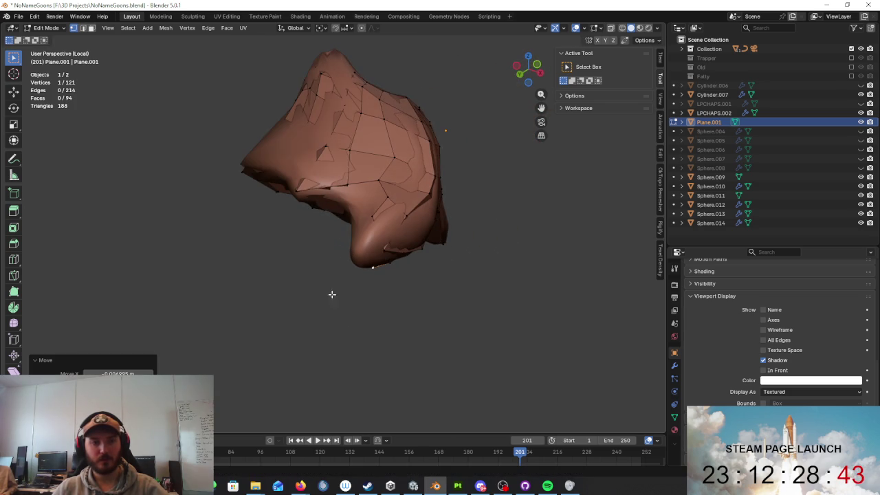
- Fill from the border with F and nudge the resulting vertices onto the sculpt
{"action": "key", "text": "f"}
{"action": "left_click", "coordinate": [362, 250]}
{"action": "mouse_move", "coordinate": [361, 251]}
{"action": "middle_mouse_down"}
{"action": "mouse_move", "coordinate": [401, 299]}
{"action": "mouse_move", "coordinate": [363, 222]}
{"action": "mouse_move", "coordinate": [349, 220]}
{"action": "mouse_move", "coordinate": [348, 280]}
{"action": "mouse_move", "coordinate": [509, 268]}
{"action": "mouse_move", "coordinate": [374, 258]}
{"action": "middle_mouse_up"}
{"action": "key", "text": "g"}
{"action": "left_click", "coordinate": [422, 281]}
{"action": "mouse_move", "coordinate": [422, 281]}
{"action": "middle_mouse_down"}
{"action": "mouse_move", "coordinate": [375, 201]}
{"action": "mouse_move", "coordinate": [403, 220]}
{"action": "mouse_move", "coordinate": [407, 236]}
{"action": "middle_mouse_up"}
{"action": "key", "text": "g"}
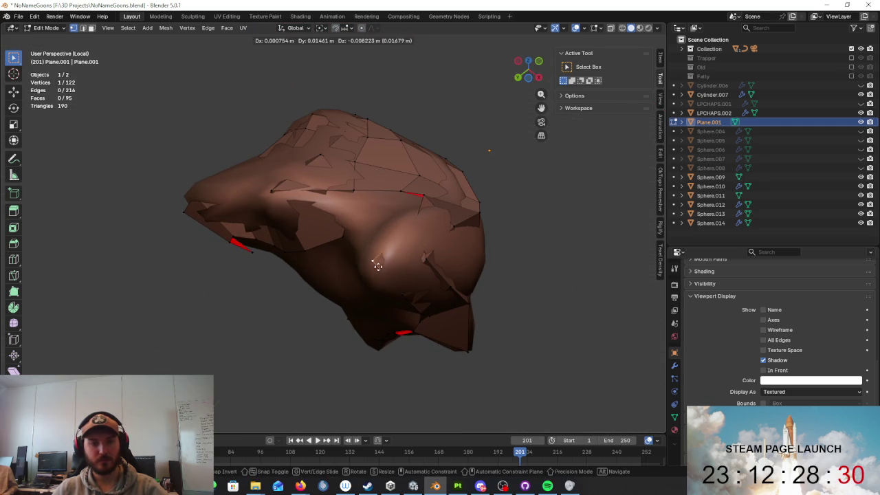
{"action": "left_click", "coordinate": [377, 266]}
{"action": "key", "text": "shift+z"}
{"action": "middle_click_drag", "start_coordinate": [410, 277], "coordinate": [396, 298]}
{"action": "key", "text": "shift+z"}
{"action": "mouse_move", "coordinate": [424, 224]}
{"action": "middle_mouse_down"}
{"action": "mouse_move", "coordinate": [385, 255]}
{"action": "mouse_move", "coordinate": [497, 255]}
{"action": "mouse_move", "coordinate": [531, 272]}
{"action": "middle_mouse_up"}
{"action": "key", "text": "g"}
{"action": "left_click", "coordinate": [379, 267]}
- Inspect the retopo mesh's underside from several angles, toggling wireframe shading
{"action": "mouse_move", "coordinate": [355, 298]}
{"action": "middle_mouse_down"}
{"action": "mouse_move", "coordinate": [469, 295]}
{"action": "mouse_move", "coordinate": [465, 275]}
{"action": "mouse_move", "coordinate": [332, 310]}
{"action": "mouse_move", "coordinate": [336, 276]}
{"action": "middle_mouse_up"}
{"action": "scroll", "coordinate": [335, 275], "scroll_direction": "down", "scroll_amount": 5}
{"action": "mouse_move", "coordinate": [413, 251]}
{"action": "middle_mouse_down"}
{"action": "mouse_move", "coordinate": [396, 243]}
{"action": "mouse_move", "coordinate": [292, 253]}
{"action": "middle_mouse_up"}
{"action": "scroll", "coordinate": [441, 235], "scroll_direction": "up", "scroll_amount": 3}
{"action": "mouse_move", "coordinate": [441, 235]}
{"action": "middle_mouse_down"}
{"action": "mouse_move", "coordinate": [305, 218]}
{"action": "mouse_move", "coordinate": [250, 172]}
{"action": "mouse_move", "coordinate": [257, 122]}
{"action": "mouse_move", "coordinate": [336, 192]}
{"action": "mouse_move", "coordinate": [328, 270]}
{"action": "mouse_move", "coordinate": [446, 296]}
{"action": "mouse_move", "coordinate": [422, 315]}
{"action": "middle_mouse_up"}
{"action": "scroll", "coordinate": [413, 233], "scroll_direction": "up", "scroll_amount": 2}
{"action": "key", "text": "shift+z"}
{"action": "scroll", "coordinate": [338, 240], "scroll_direction": "up", "scroll_amount": 2}
{"action": "key", "text": "shift+z"}
{"action": "mouse_move", "coordinate": [331, 202]}
{"action": "middle_mouse_down"}
{"action": "mouse_move", "coordinate": [294, 234]}
{"action": "mouse_move", "coordinate": [364, 250]}
{"action": "mouse_move", "coordinate": [360, 263]}
{"action": "middle_mouse_up"}
- Add another border vertex with Alt+V and place it against the beard
{"action": "key", "text": "alt+v"}
{"action": "left_click", "coordinate": [294, 233]}
{"action": "key", "text": "shift+z"}
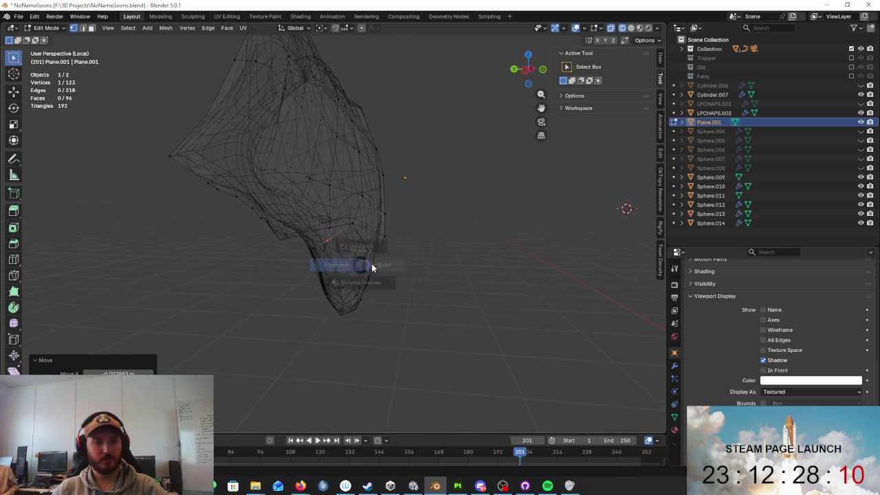
{"action": "key", "text": "shift+z"}
{"action": "key", "text": "g"}
{"action": "middle_click_drag", "start_coordinate": [280, 281], "coordinate": [426, 227], "text": "alt"}
{"action": "left_click", "coordinate": [416, 226]}
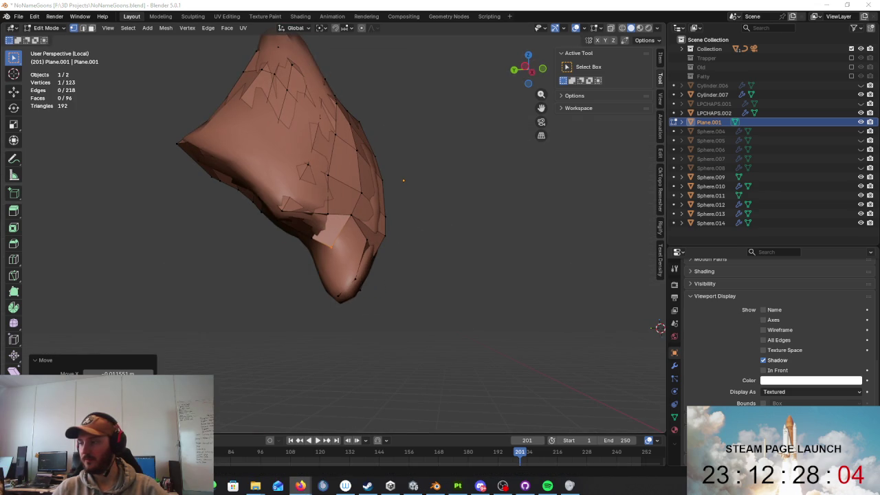
{"action": "mouse_move", "coordinate": [510, 153]}
{"action": "middle_mouse_down"}
{"action": "mouse_move", "coordinate": [417, 171]}
{"action": "mouse_move", "coordinate": [362, 117]}
{"action": "mouse_move", "coordinate": [323, 127]}
{"action": "middle_mouse_up"}
{"action": "middle_click_drag", "start_coordinate": [329, 222], "coordinate": [400, 227]}
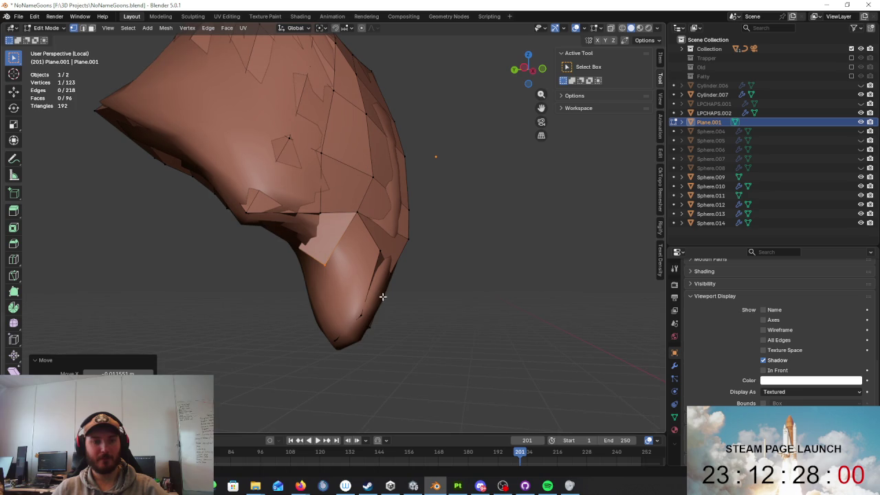
- Adjust individual border vertices, moving one constrained to the Y axis
{"action": "left_click", "coordinate": [377, 265]}
{"action": "mouse_move", "coordinate": [376, 265]}
{"action": "middle_mouse_down"}
{"action": "mouse_move", "coordinate": [413, 248]}
{"action": "mouse_move", "coordinate": [422, 260]}
{"action": "mouse_move", "coordinate": [452, 236]}
{"action": "mouse_move", "coordinate": [527, 277]}
{"action": "mouse_move", "coordinate": [358, 227]}
{"action": "mouse_move", "coordinate": [312, 245]}
{"action": "mouse_move", "coordinate": [275, 240]}
{"action": "middle_mouse_up"}
{"action": "key", "text": "g"}
{"action": "left_click", "coordinate": [443, 241]}
{"action": "key", "text": "g"}
{"action": "left_click", "coordinate": [289, 256]}
{"action": "key", "text": "g"}
{"action": "left_click", "coordinate": [293, 261]}
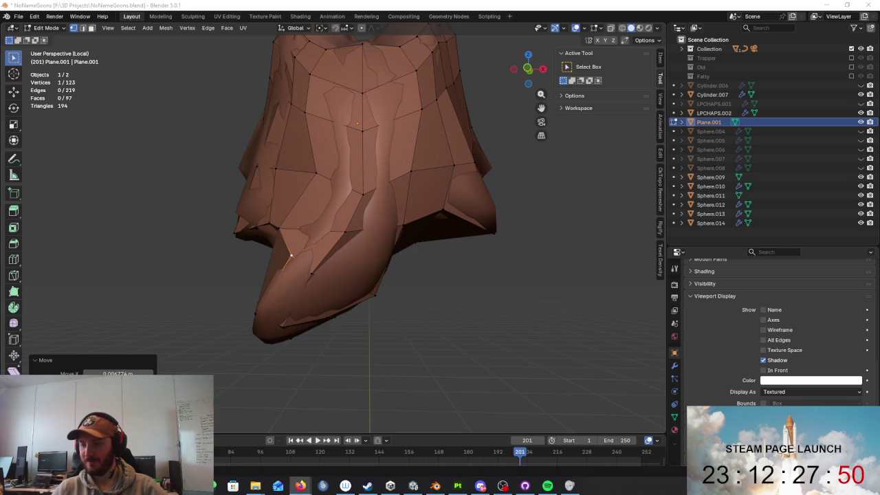
{"action": "mouse_move", "coordinate": [524, 259]}
{"action": "middle_mouse_down"}
{"action": "mouse_move", "coordinate": [605, 263]}
{"action": "mouse_move", "coordinate": [625, 247]}
{"action": "mouse_move", "coordinate": [344, 255]}
{"action": "mouse_move", "coordinate": [401, 259]}
{"action": "mouse_move", "coordinate": [405, 209]}
{"action": "mouse_move", "coordinate": [493, 201]}
{"action": "mouse_move", "coordinate": [487, 265]}
{"action": "middle_mouse_up"}
{"action": "key", "text": "g"}
{"action": "left_click", "coordinate": [365, 264]}
{"action": "key", "text": "g"}
{"action": "key", "text": "y"}
{"action": "left_click", "coordinate": [432, 269]}
- Extrude a new vertex, merge two vertices into one, and position the result
{"action": "key", "text": "e"}
{"action": "left_click", "coordinate": [340, 249]}
{"action": "key", "text": "g"}
{"action": "left_click", "coordinate": [349, 250]}
{"action": "mouse_move", "coordinate": [350, 250]}
{"action": "middle_mouse_down"}
{"action": "mouse_move", "coordinate": [426, 226]}
{"action": "mouse_move", "coordinate": [422, 238]}
{"action": "mouse_move", "coordinate": [359, 266]}
{"action": "middle_mouse_up"}
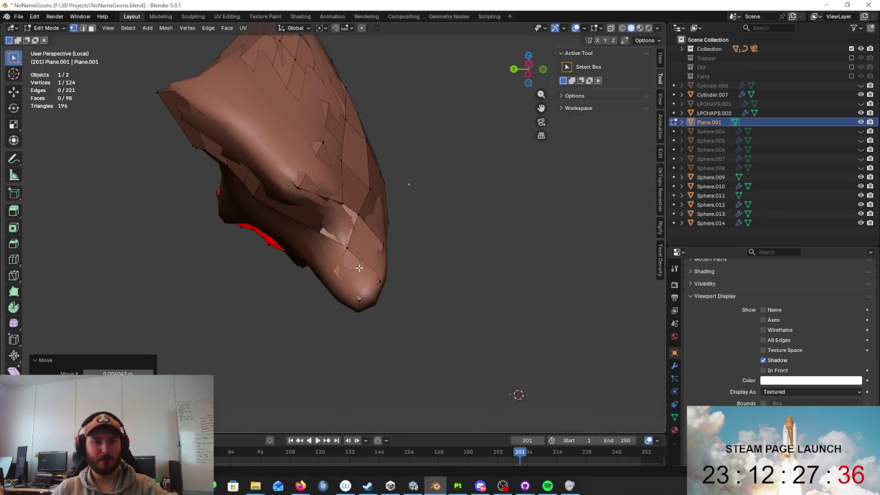
{"action": "key", "text": "m"}
{"action": "left_click", "coordinate": [354, 255]}
{"action": "mouse_move", "coordinate": [353, 255]}
{"action": "middle_mouse_down"}
{"action": "mouse_move", "coordinate": [415, 271]}
{"action": "mouse_move", "coordinate": [443, 257]}
{"action": "mouse_move", "coordinate": [501, 263]}
{"action": "mouse_move", "coordinate": [389, 218]}
{"action": "mouse_move", "coordinate": [392, 242]}
{"action": "mouse_move", "coordinate": [366, 213]}
{"action": "middle_mouse_up"}
{"action": "key", "text": "g"}
{"action": "left_click", "coordinate": [370, 249]}
- Extrude the open border loop, scale it to 0.558, and fit its vertices to the sculpt
{"action": "left_click", "coordinate": [389, 218], "text": "alt"}
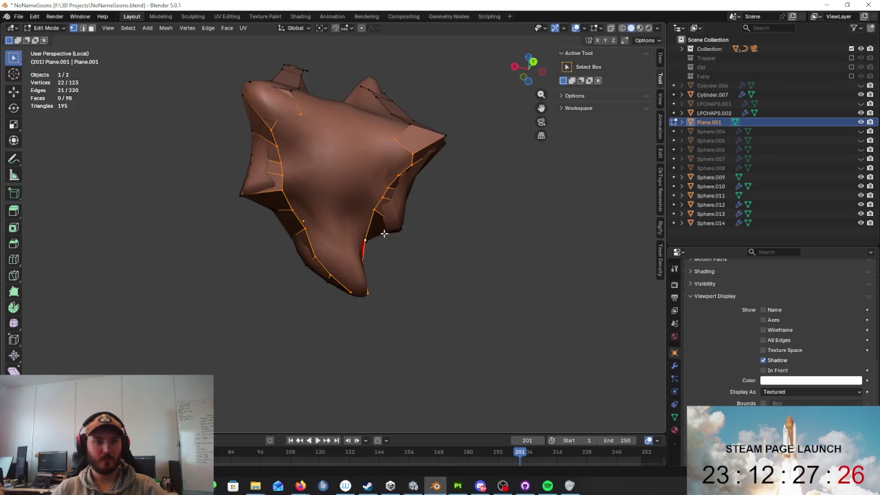
{"action": "key", "text": "e"}
{"action": "key", "text": "s"}
{"action": "left_click", "coordinate": [344, 207]}
{"action": "mouse_move", "coordinate": [344, 207]}
{"action": "middle_mouse_down"}
{"action": "mouse_move", "coordinate": [398, 213]}
{"action": "mouse_move", "coordinate": [489, 180]}
{"action": "mouse_move", "coordinate": [436, 275]}
{"action": "mouse_move", "coordinate": [408, 206]}
{"action": "mouse_move", "coordinate": [383, 243]}
{"action": "middle_mouse_up"}
{"action": "left_click", "coordinate": [259, 300]}
{"action": "mouse_move", "coordinate": [259, 300]}
{"action": "middle_mouse_down"}
{"action": "mouse_move", "coordinate": [343, 210]}
{"action": "mouse_move", "coordinate": [319, 209]}
{"action": "mouse_move", "coordinate": [275, 185]}
{"action": "mouse_move", "coordinate": [393, 186]}
{"action": "mouse_move", "coordinate": [309, 175]}
{"action": "mouse_move", "coordinate": [264, 181]}
{"action": "middle_mouse_up"}
{"action": "key", "text": "g"}
{"action": "left_click", "coordinate": [344, 210]}
{"action": "key", "text": "g"}
{"action": "left_click", "coordinate": [289, 188]}
{"action": "key", "text": "g"}
{"action": "left_click", "coordinate": [344, 191]}
{"action": "key", "text": "g"}
{"action": "left_click", "coordinate": [260, 182]}
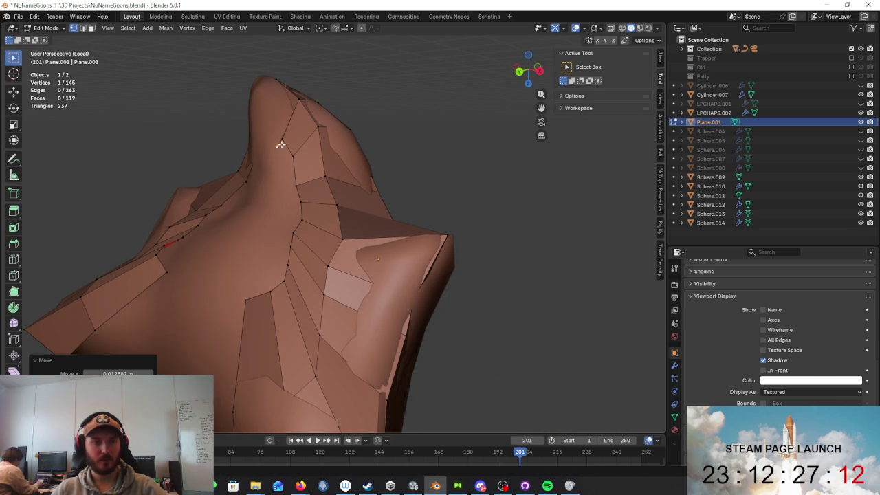
- Pull the remaining vertices onto the beard surface and toward the sculpt's edge
{"action": "mouse_move", "coordinate": [281, 143]}
{"action": "middle_mouse_down"}
{"action": "mouse_move", "coordinate": [424, 245]}
{"action": "mouse_move", "coordinate": [491, 255]}
{"action": "mouse_move", "coordinate": [369, 259]}
{"action": "mouse_move", "coordinate": [507, 216]}
{"action": "middle_mouse_up"}
{"action": "key", "text": "g"}
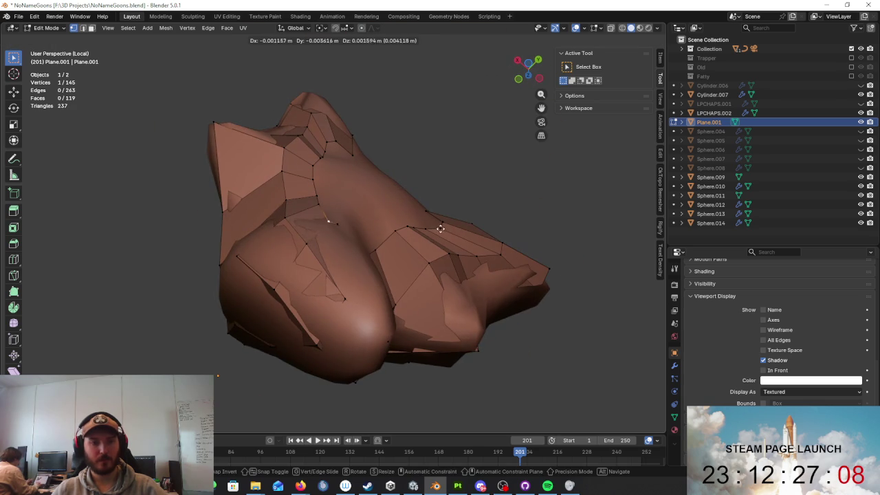
{"action": "mouse_move", "coordinate": [437, 227]}
{"action": "middle_mouse_down", "text": "alt"}
{"action": "mouse_move", "coordinate": [501, 241]}
{"action": "mouse_move", "coordinate": [364, 210]}
{"action": "mouse_move", "coordinate": [500, 181]}
{"action": "mouse_move", "coordinate": [502, 192]}
{"action": "mouse_move", "coordinate": [401, 222]}
{"action": "mouse_move", "coordinate": [429, 222]}
{"action": "middle_mouse_up", "text": "alt"}
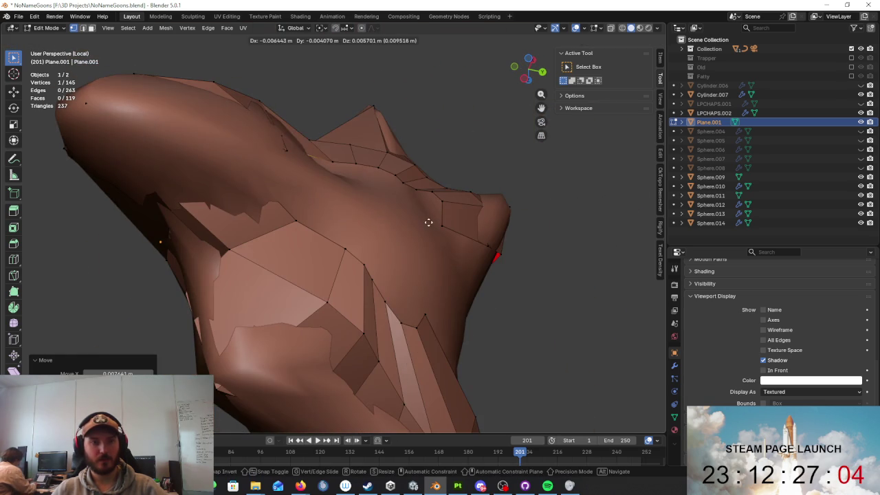
{"action": "left_click", "coordinate": [423, 216]}
{"action": "key", "text": "g"}
{"action": "mouse_move", "coordinate": [359, 179]}
{"action": "middle_mouse_down", "text": "alt"}
{"action": "mouse_move", "coordinate": [349, 175]}
{"action": "mouse_move", "coordinate": [386, 204]}
{"action": "mouse_move", "coordinate": [418, 174]}
{"action": "middle_mouse_up", "text": "alt"}
{"action": "left_click", "coordinate": [355, 189]}
{"action": "key", "text": "g"}
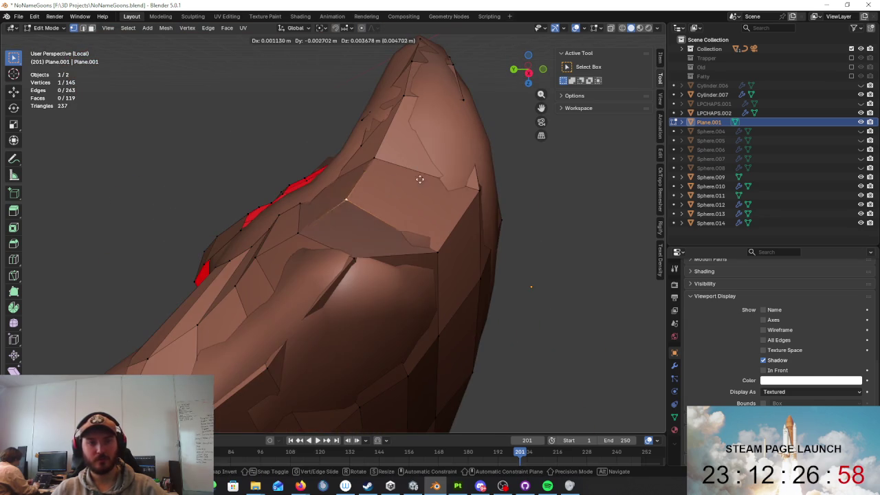
{"action": "left_click", "coordinate": [429, 217]}
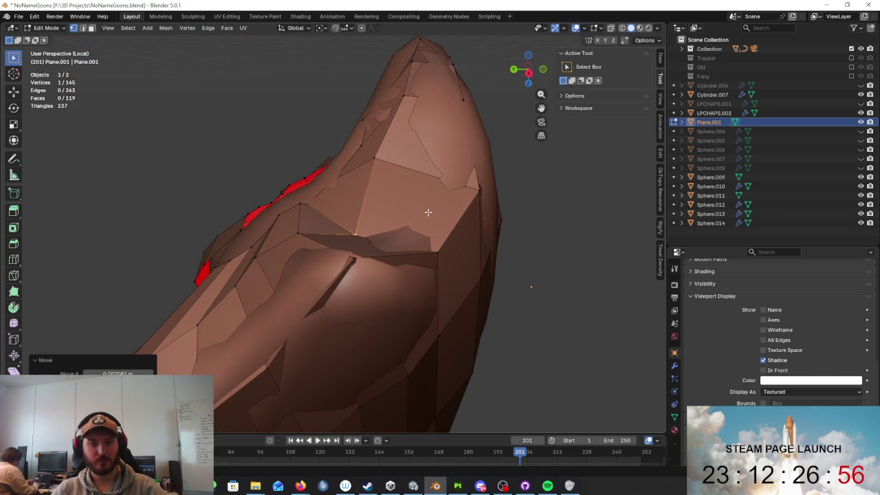
{"action": "mouse_move", "coordinate": [429, 217]}
{"action": "middle_mouse_down"}
{"action": "mouse_move", "coordinate": [450, 253]}
{"action": "mouse_move", "coordinate": [417, 251]}
{"action": "middle_mouse_up"}
{"action": "left_click", "coordinate": [266, 332]}
{"action": "middle_click_drag", "start_coordinate": [242, 253], "coordinate": [394, 277]}
{"action": "key", "text": "g"}
{"action": "left_click", "coordinate": [309, 267]}
{"action": "key", "text": "g"}
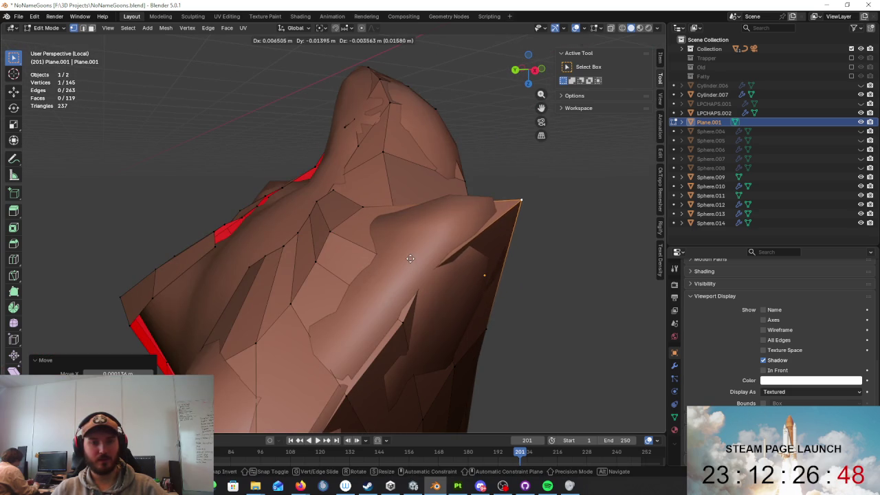
{"action": "mouse_move", "coordinate": [412, 258]}
{"action": "middle_mouse_down", "text": "alt"}
{"action": "mouse_move", "coordinate": [466, 255]}
{"action": "mouse_move", "coordinate": [436, 255]}
{"action": "mouse_move", "coordinate": [430, 291]}
{"action": "mouse_move", "coordinate": [481, 282]}
{"action": "mouse_move", "coordinate": [542, 287]}
{"action": "middle_mouse_up", "text": "alt"}
{"action": "left_click", "coordinate": [414, 280]}
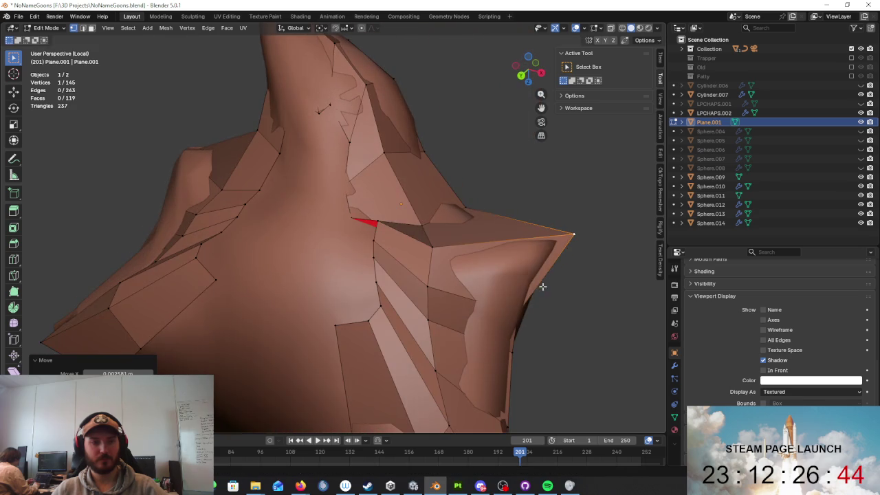
- Leave local view and orbit around the whole cowboy character to check the retopo
{"action": "key", "text": "KP_Divide"}
{"action": "middle_click_drag", "start_coordinate": [378, 244], "coordinate": [397, 289]}
{"action": "scroll", "coordinate": [396, 289], "scroll_direction": "up", "scroll_amount": 5}
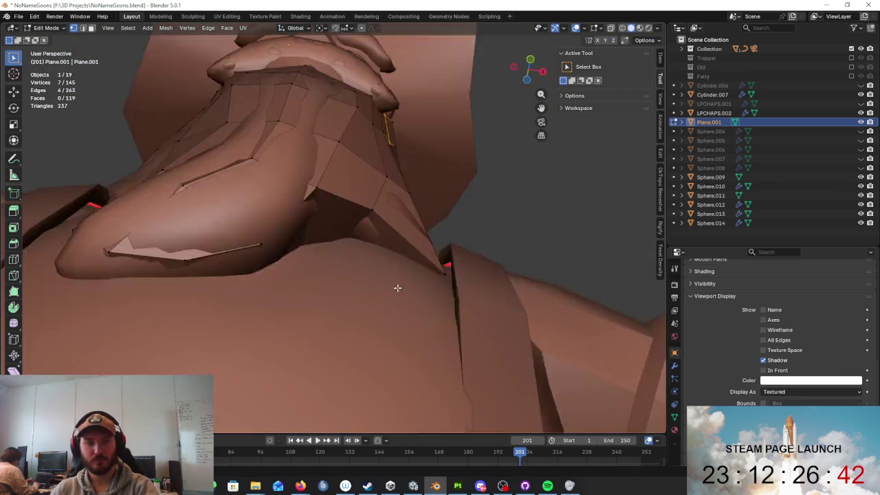
{"action": "mouse_move", "coordinate": [404, 243]}
{"action": "middle_mouse_down"}
{"action": "mouse_move", "coordinate": [379, 229]}
{"action": "mouse_move", "coordinate": [401, 269]}
{"action": "middle_mouse_up"}
{"action": "scroll", "coordinate": [379, 230], "scroll_direction": "up", "scroll_amount": 3}
{"action": "scroll", "coordinate": [391, 216], "scroll_direction": "down", "scroll_amount": 3}
{"action": "scroll", "coordinate": [414, 307], "scroll_direction": "down", "scroll_amount": 3}
{"action": "mouse_move", "coordinate": [414, 306]}
{"action": "middle_mouse_down"}
{"action": "mouse_move", "coordinate": [481, 284]}
{"action": "mouse_move", "coordinate": [542, 243]}
{"action": "middle_mouse_up"}
- Return to Object Mode and isolate the Sphere.011 sculpt in local view
{"action": "key", "text": "Tab"}
{"action": "mouse_move", "coordinate": [468, 228]}
{"action": "middle_mouse_down"}
{"action": "mouse_move", "coordinate": [436, 267]}
{"action": "mouse_move", "coordinate": [383, 246]}
{"action": "mouse_move", "coordinate": [418, 184]}
{"action": "mouse_move", "coordinate": [484, 199]}
{"action": "mouse_move", "coordinate": [483, 191]}
{"action": "middle_mouse_up"}
{"action": "left_click", "coordinate": [418, 185]}
{"action": "key", "text": "KP_Divide"}
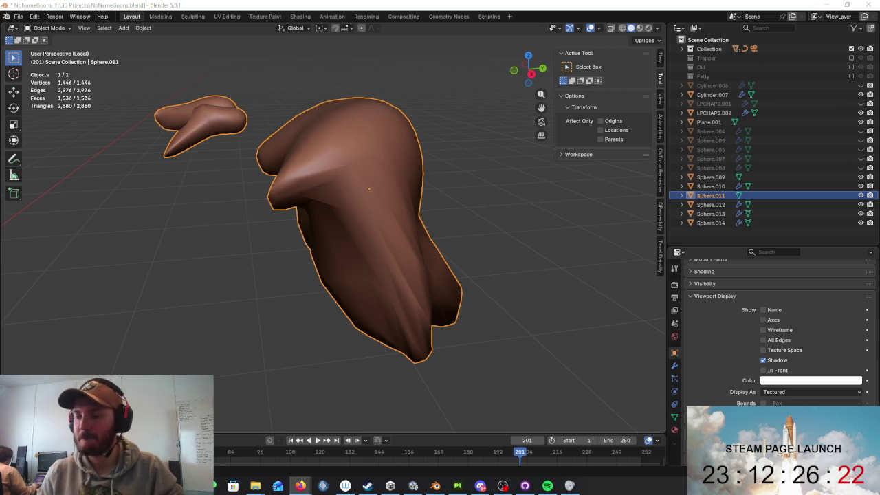
- Add a plane beside the isolated Sphere.011 sculpt and rotate it 90° on X to stand upright
{"action": "mouse_move", "coordinate": [406, 199]}
{"action": "middle_mouse_down"}
{"action": "mouse_move", "coordinate": [491, 169]}
{"action": "mouse_move", "coordinate": [328, 170]}
{"action": "middle_mouse_up"}
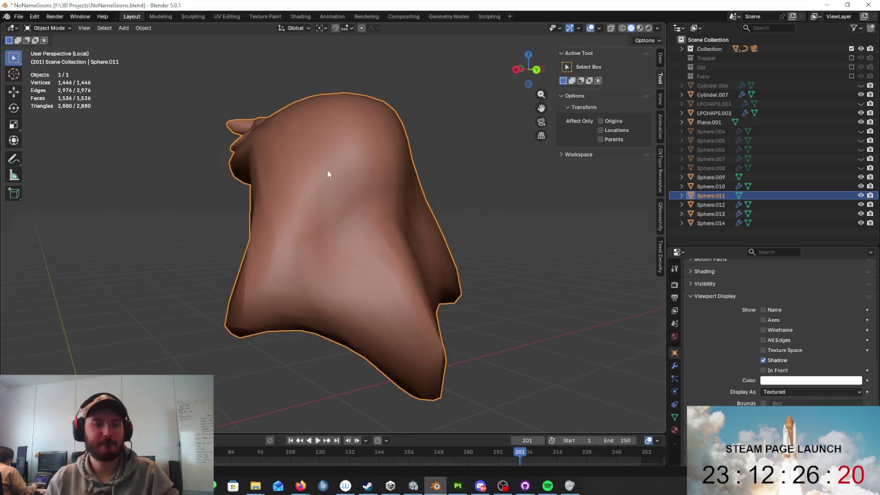
{"action": "key", "text": "Tab"}
{"action": "key", "text": "Tab"}
{"action": "left_click", "coordinate": [517, 189]}
{"action": "key", "text": "shift+a"}
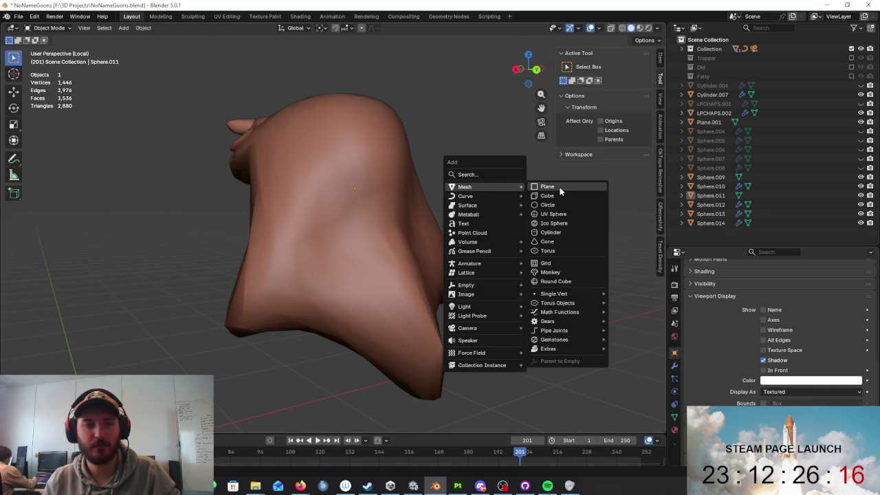
{"action": "left_click", "coordinate": [548, 187]}
{"action": "scroll", "coordinate": [451, 195], "scroll_direction": "down", "scroll_amount": 5}
{"action": "scroll", "coordinate": [484, 221], "scroll_direction": "down", "scroll_amount": 5}
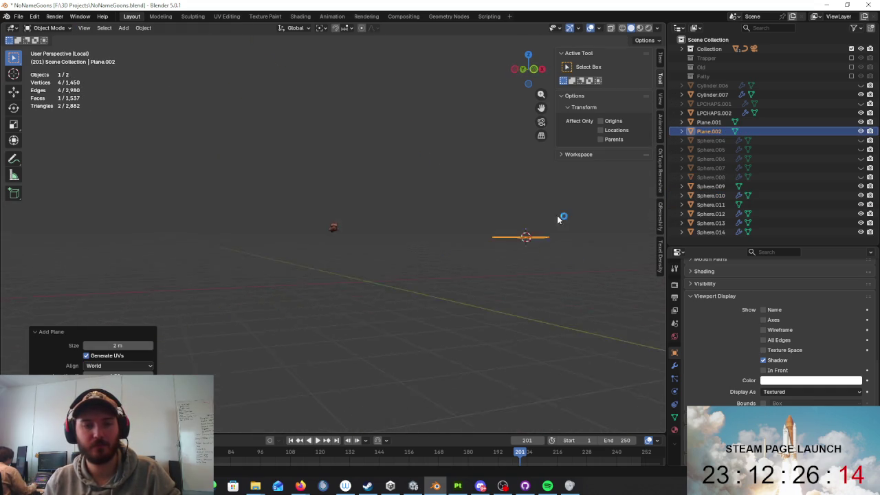
{"action": "type", "text": "rx90"}
{"action": "key", "text": "Return"}
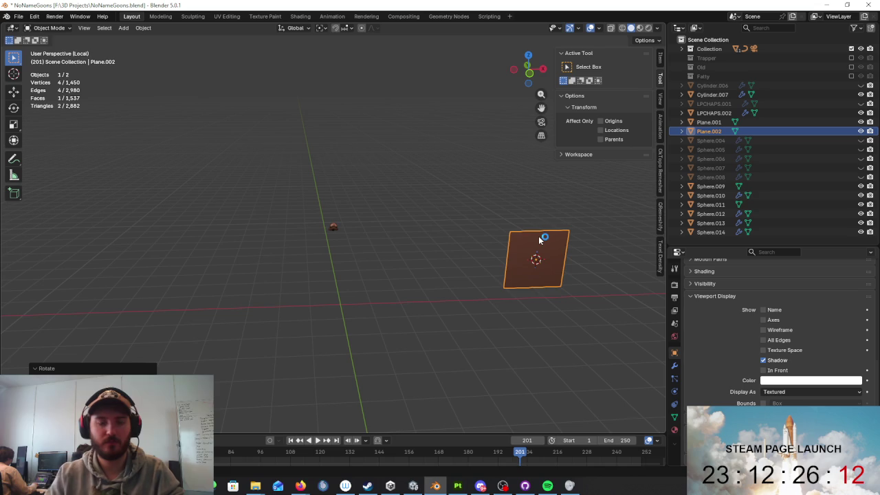
- Move the plane, rotate it 190° around Z, and shrink it
{"action": "key", "text": "g"}
{"action": "left_click", "coordinate": [396, 188]}
{"action": "mouse_move", "coordinate": [396, 189]}
{"action": "middle_mouse_down"}
{"action": "mouse_move", "coordinate": [376, 186]}
{"action": "mouse_move", "coordinate": [366, 260]}
{"action": "middle_mouse_up"}
{"action": "key", "text": "r"}
{"action": "key", "text": "z"}
{"action": "type", "text": "190"}
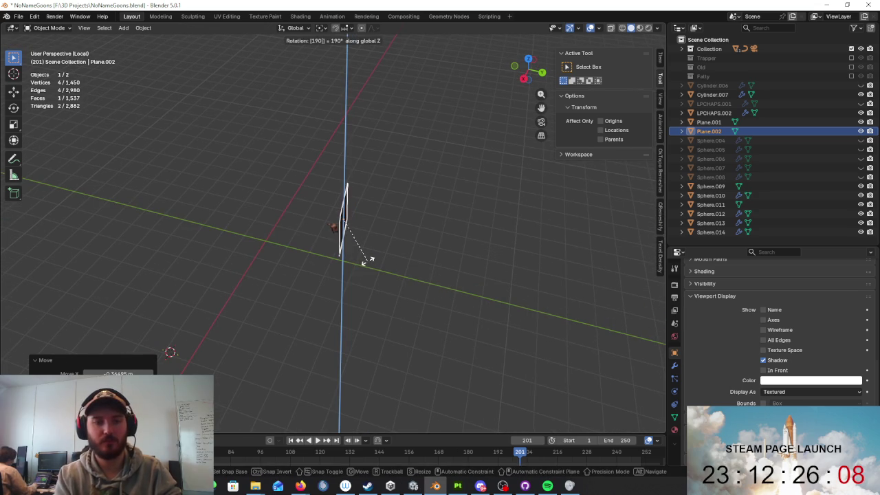
{"action": "key", "text": "Return"}
{"action": "middle_click_drag", "start_coordinate": [499, 169], "coordinate": [454, 148]}
{"action": "key", "text": "s"}
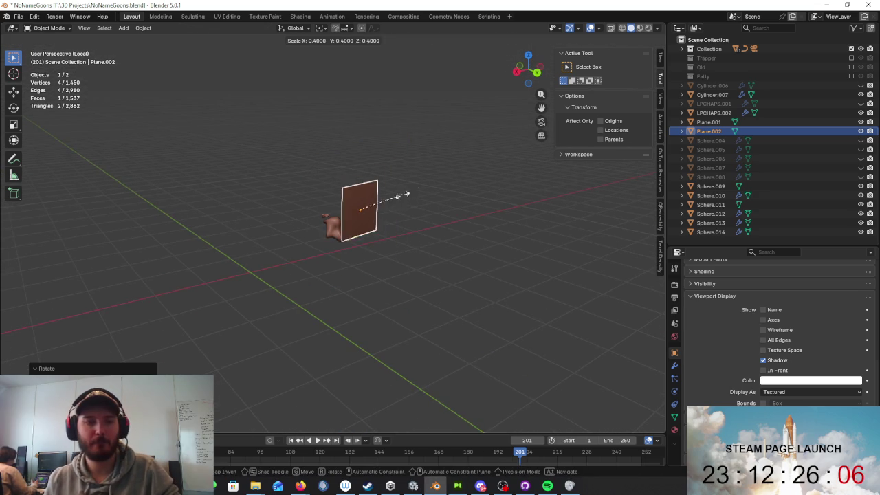
{"action": "left_click", "coordinate": [403, 195]}
- Place the plane beside the sculpt, check it in front view, then delete the misplaced plane
{"action": "middle_click_drag", "start_coordinate": [374, 207], "coordinate": [506, 186]}
{"action": "key", "text": "g"}
{"action": "left_click", "coordinate": [481, 220]}
{"action": "middle_click_drag", "start_coordinate": [481, 220], "coordinate": [409, 204]}
{"action": "key", "text": "KP_1"}
{"action": "key", "text": "KP_Decimal"}
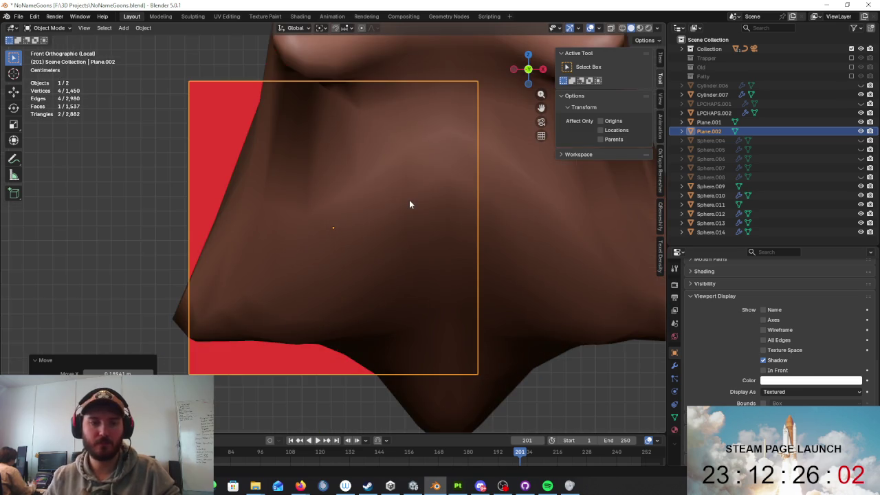
{"action": "scroll", "coordinate": [409, 205], "scroll_direction": "down", "scroll_amount": 5}
{"action": "mouse_move", "coordinate": [478, 191]}
{"action": "middle_mouse_down"}
{"action": "mouse_move", "coordinate": [428, 309]}
{"action": "mouse_move", "coordinate": [417, 276]}
{"action": "mouse_move", "coordinate": [418, 216]}
{"action": "middle_mouse_up"}
{"action": "key", "text": "Delete"}
- Add a fresh plane and rotate it upright around the X axis
{"action": "key", "text": "shift+a"}
{"action": "left_click", "coordinate": [470, 214]}
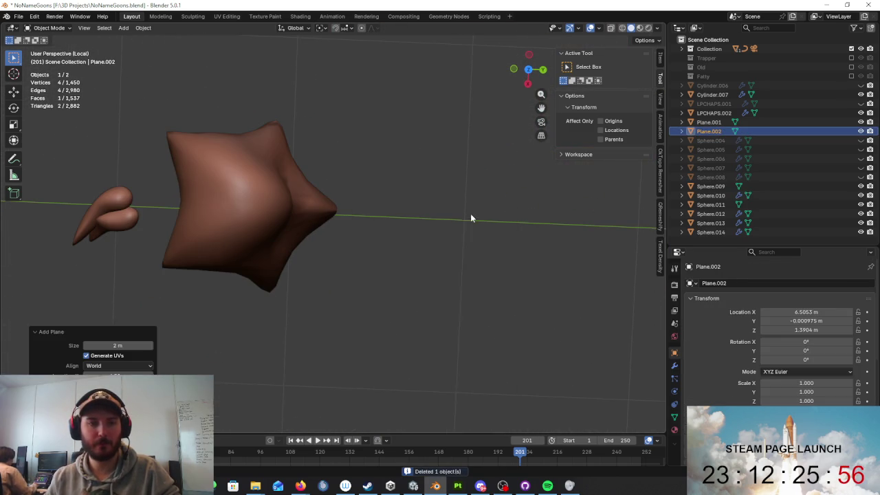
{"action": "scroll", "coordinate": [471, 227], "scroll_direction": "down", "scroll_amount": 5}
{"action": "scroll", "coordinate": [474, 235], "scroll_direction": "up", "scroll_amount": 5}
{"action": "key", "text": "r"}
{"action": "key", "text": "x"}
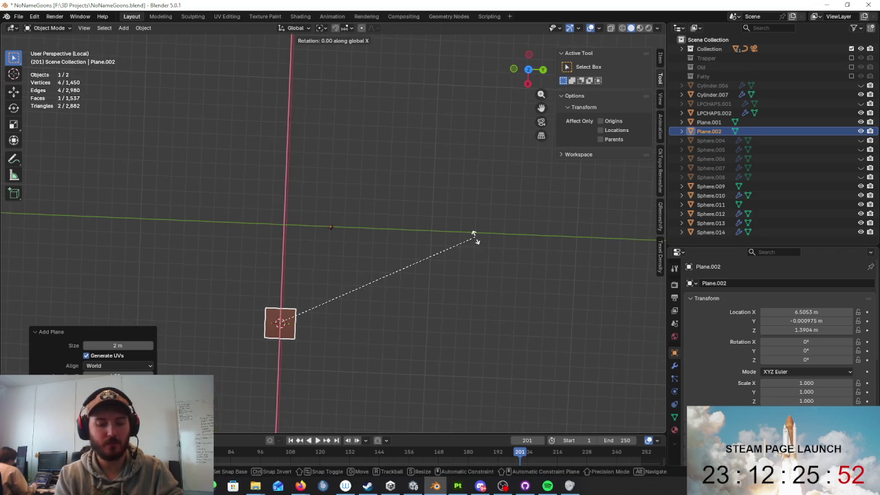
{"action": "left_click", "coordinate": [476, 236]}
- Reposition the new plane in front view, lowering it toward the sculpt
{"action": "mouse_move", "coordinate": [457, 221]}
{"action": "middle_mouse_down"}
{"action": "mouse_move", "coordinate": [393, 168]}
{"action": "mouse_move", "coordinate": [546, 177]}
{"action": "mouse_move", "coordinate": [525, 235]}
{"action": "middle_mouse_up"}
{"action": "key", "text": "g"}
{"action": "key", "text": "KP_1"}
{"action": "left_click", "coordinate": [436, 172]}
{"action": "key", "text": "KP_1"}
{"action": "key", "text": "g"}
{"action": "left_click", "coordinate": [587, 300]}
{"action": "middle_click_drag", "start_coordinate": [587, 300], "coordinate": [523, 249]}
{"action": "key", "text": "s"}
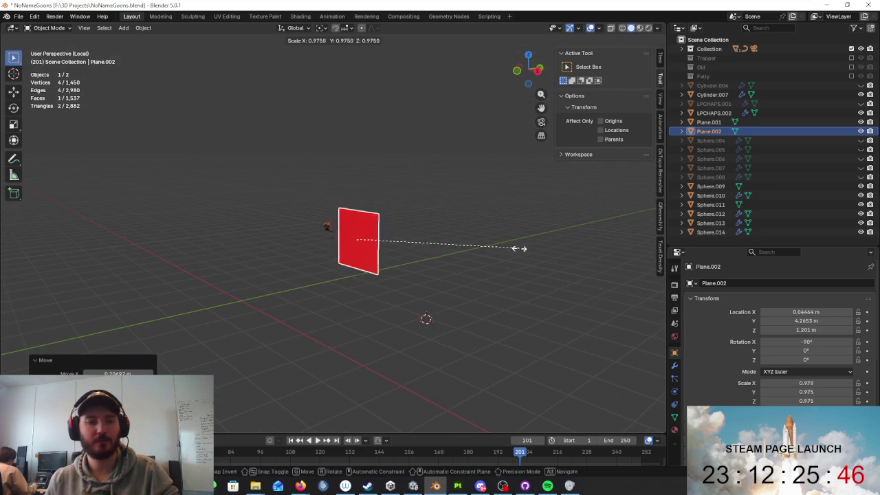
{"action": "key", "text": "g"}
{"action": "left_click", "coordinate": [359, 198]}
- Shrink the plane to 0.06 scale and move it toward the sculpt
{"action": "scroll", "coordinate": [364, 203], "scroll_direction": "up", "scroll_amount": 3}
{"action": "middle_click_drag", "start_coordinate": [372, 204], "coordinate": [399, 216]}
{"action": "scroll", "coordinate": [400, 255], "scroll_direction": "up", "scroll_amount": 3}
{"action": "mouse_move", "coordinate": [400, 255]}
{"action": "middle_mouse_down"}
{"action": "mouse_move", "coordinate": [343, 240]}
{"action": "mouse_move", "coordinate": [324, 275]}
{"action": "middle_mouse_up"}
{"action": "key", "text": "s"}
{"action": "left_click", "coordinate": [293, 279]}
{"action": "key", "text": "g"}
{"action": "left_click", "coordinate": [389, 289]}
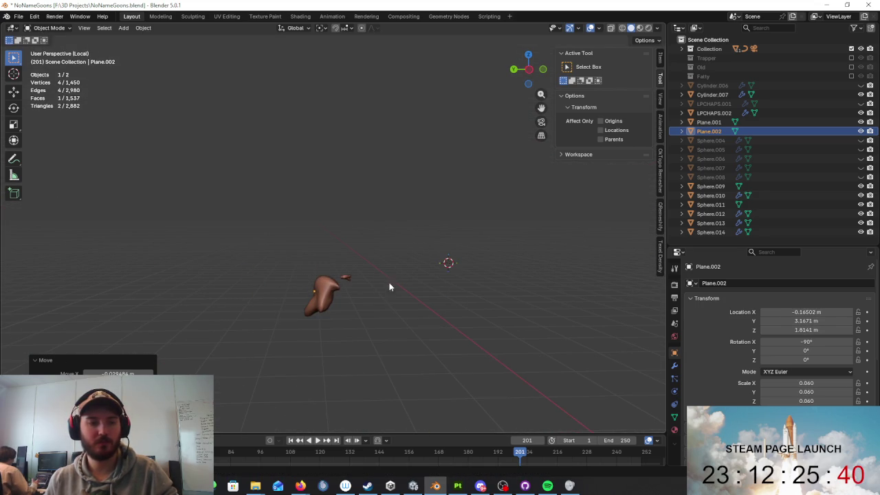
- Move the plane onto the front surface of the sculpt
{"action": "scroll", "coordinate": [390, 289], "scroll_direction": "up", "scroll_amount": 3}
{"action": "middle_click_drag", "start_coordinate": [389, 289], "coordinate": [475, 291]}
{"action": "scroll", "coordinate": [436, 284], "scroll_direction": "up", "scroll_amount": 2}
{"action": "scroll", "coordinate": [437, 284], "scroll_direction": "up", "scroll_amount": 2}
{"action": "middle_click_drag", "start_coordinate": [434, 272], "coordinate": [484, 278]}
{"action": "key", "text": "g"}
{"action": "left_click", "coordinate": [350, 271]}
{"action": "key", "text": "g"}
{"action": "left_click", "coordinate": [318, 270]}
- Nudge the plane to its final position against the sculpt's surface
{"action": "key", "text": "g"}
{"action": "mouse_move", "coordinate": [318, 269]}
{"action": "middle_mouse_down"}
{"action": "mouse_move", "coordinate": [498, 266]}
{"action": "mouse_move", "coordinate": [468, 231]}
{"action": "middle_mouse_up"}
{"action": "left_click", "coordinate": [485, 262]}
{"action": "scroll", "coordinate": [481, 244], "scroll_direction": "up", "scroll_amount": 3}
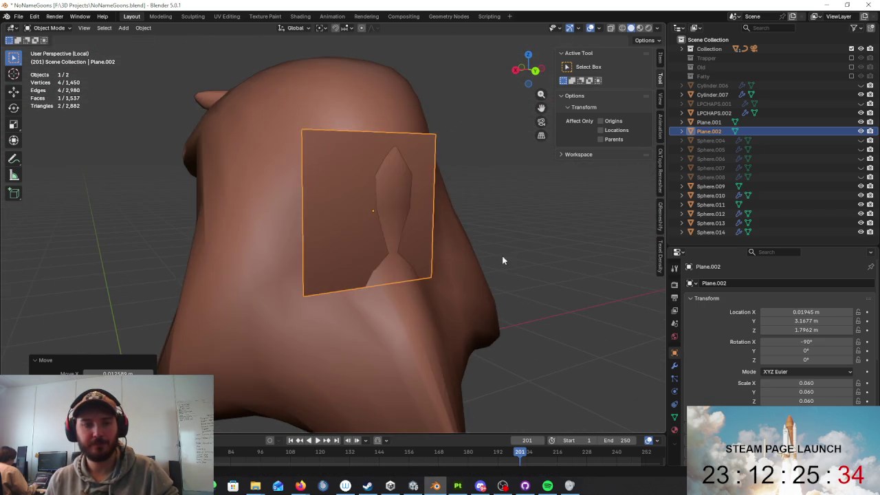
{"action": "key", "text": "g"}
{"action": "left_click", "coordinate": [517, 255]}
{"action": "left_click", "coordinate": [674, 365]}
{"action": "left_click", "coordinate": [770, 283]}
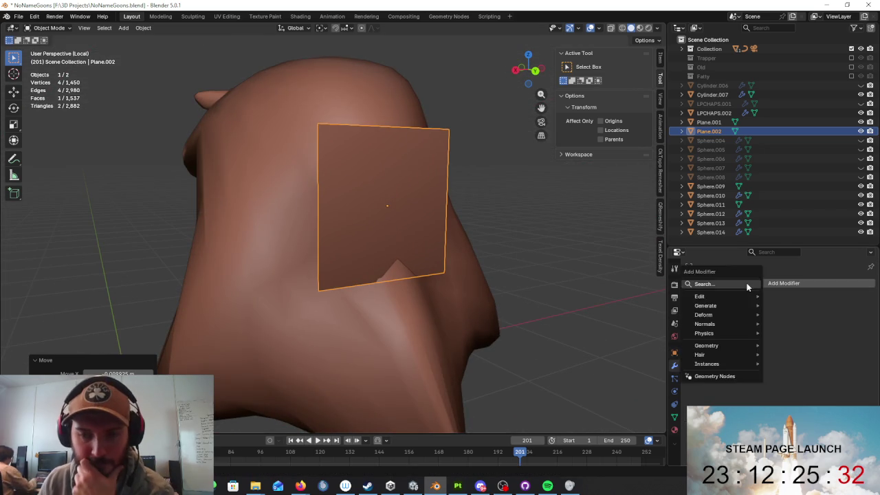
- Add a Mirror modifier to the retopology plane
{"action": "left_click", "coordinate": [737, 303]}
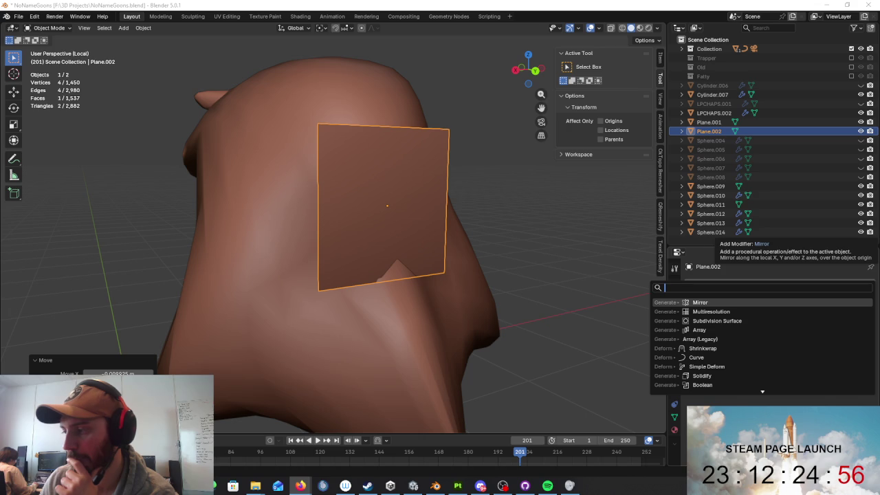
{"action": "mouse_move", "coordinate": [465, 231]}
{"action": "middle_mouse_down"}
{"action": "mouse_move", "coordinate": [482, 238]}
{"action": "mouse_move", "coordinate": [495, 215]}
{"action": "mouse_move", "coordinate": [391, 158]}
{"action": "middle_mouse_up"}
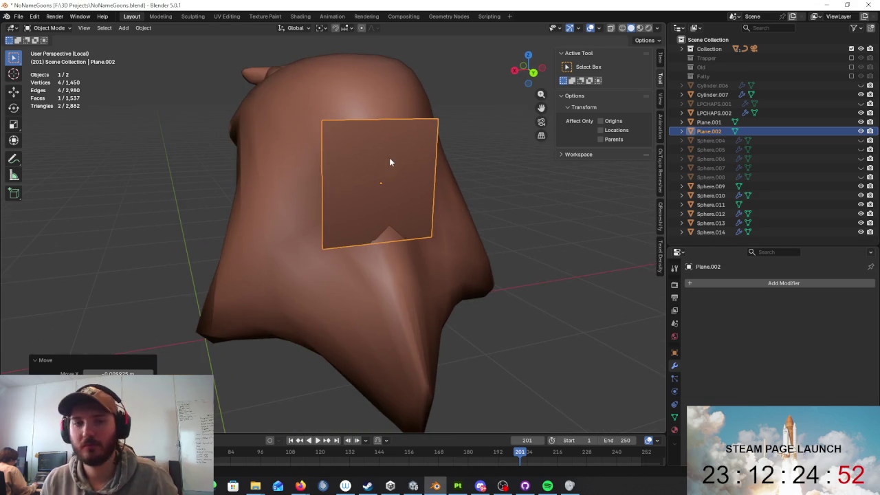
{"action": "key", "text": "Tab"}
{"action": "mouse_move", "coordinate": [440, 191]}
{"action": "middle_mouse_down"}
{"action": "mouse_move", "coordinate": [511, 222]}
{"action": "mouse_move", "coordinate": [457, 201]}
{"action": "middle_mouse_up"}
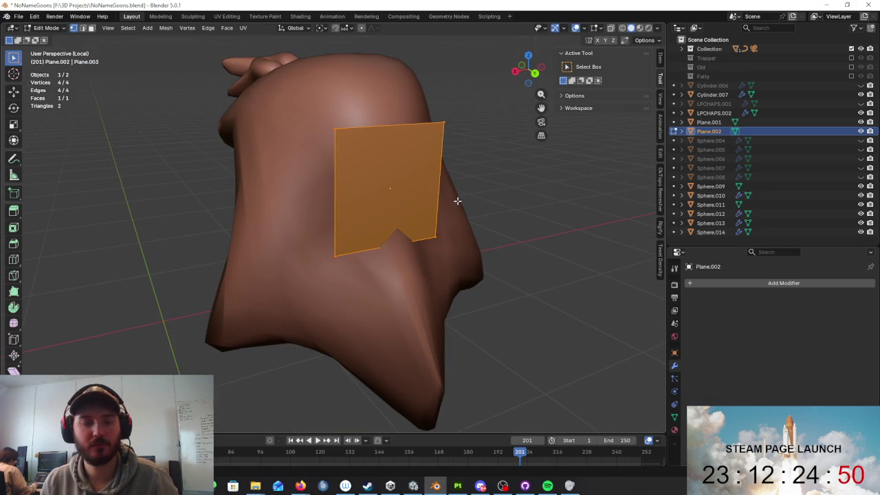
{"action": "left_click", "coordinate": [771, 283]}
{"action": "left_click", "coordinate": [746, 304]}
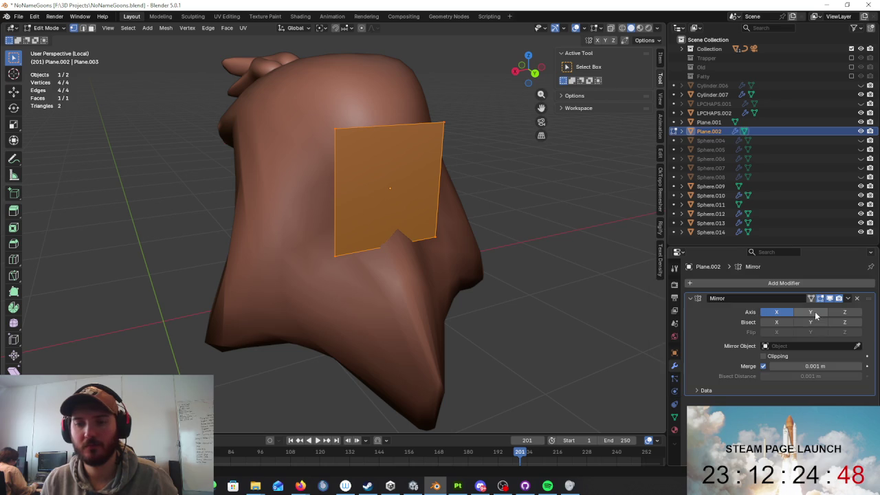
- Slide the plane's face along X so it butts against the mirror seam
{"action": "middle_click_drag", "start_coordinate": [450, 271], "coordinate": [467, 250]}
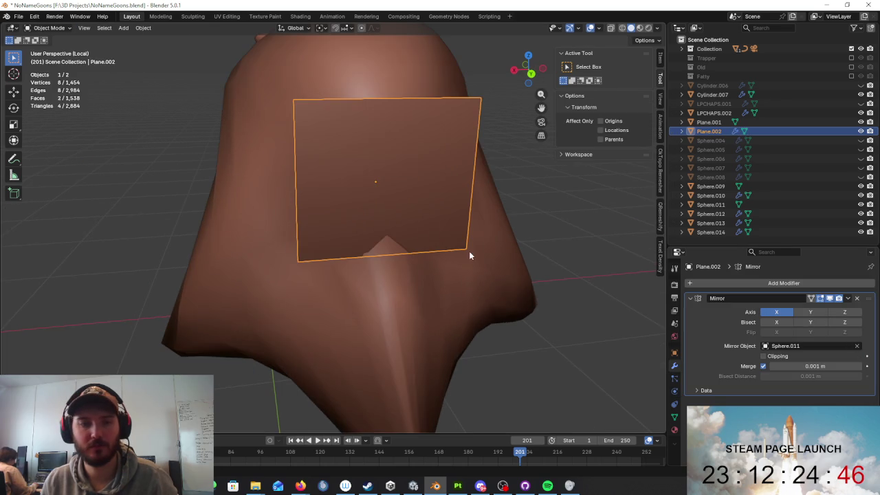
{"action": "key", "text": "g"}
{"action": "key", "text": "x"}
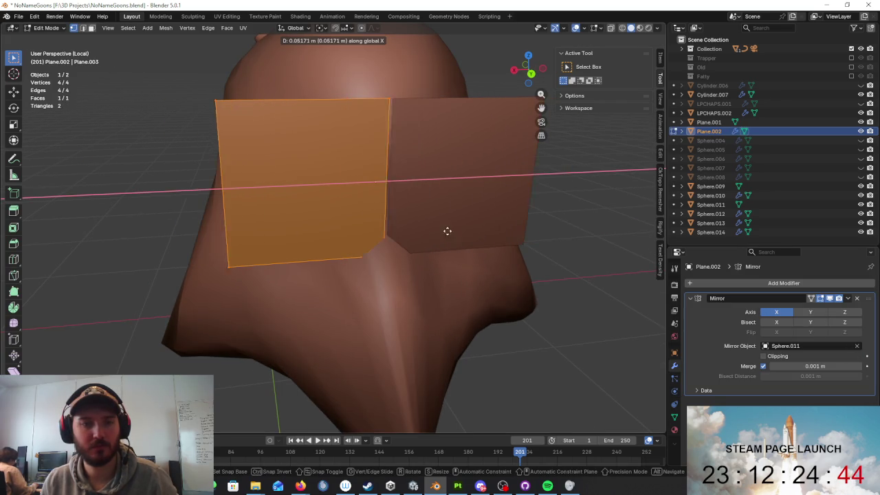
{"action": "left_click", "coordinate": [428, 227]}
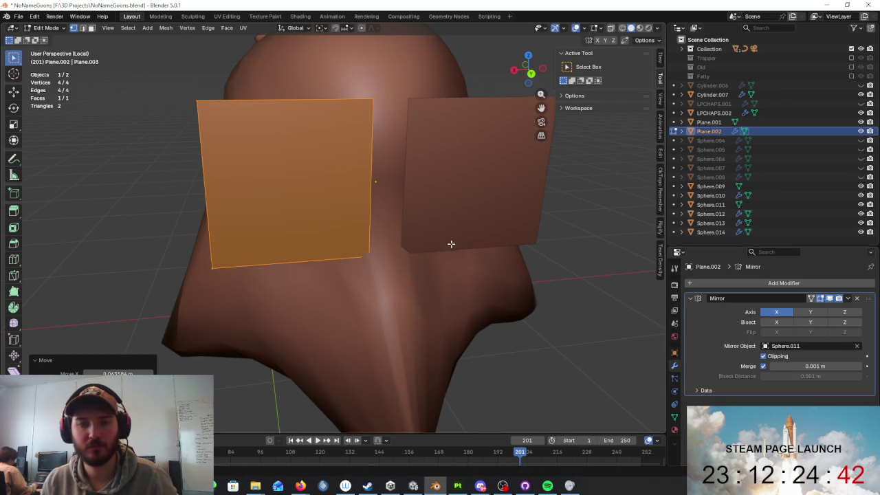
{"action": "key", "text": "g"}
{"action": "key", "text": "x"}
{"action": "left_click", "coordinate": [486, 244]}
{"action": "left_click", "coordinate": [496, 260]}
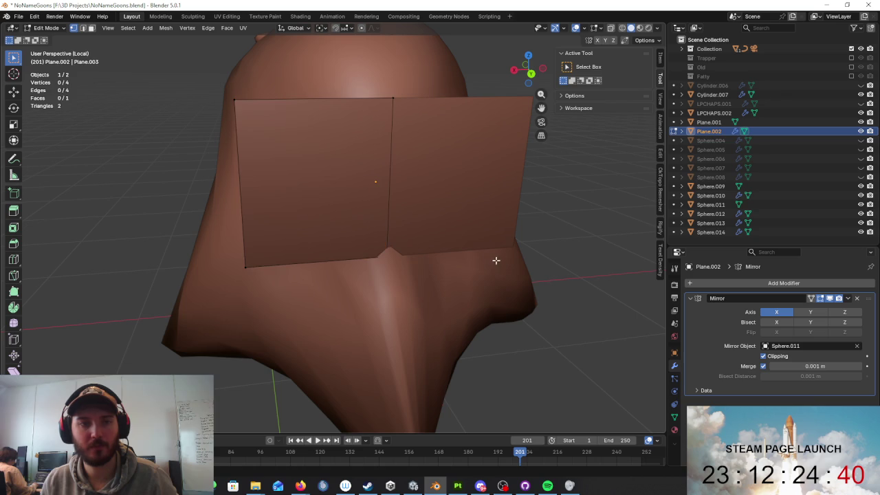
{"action": "key", "text": "Tab"}
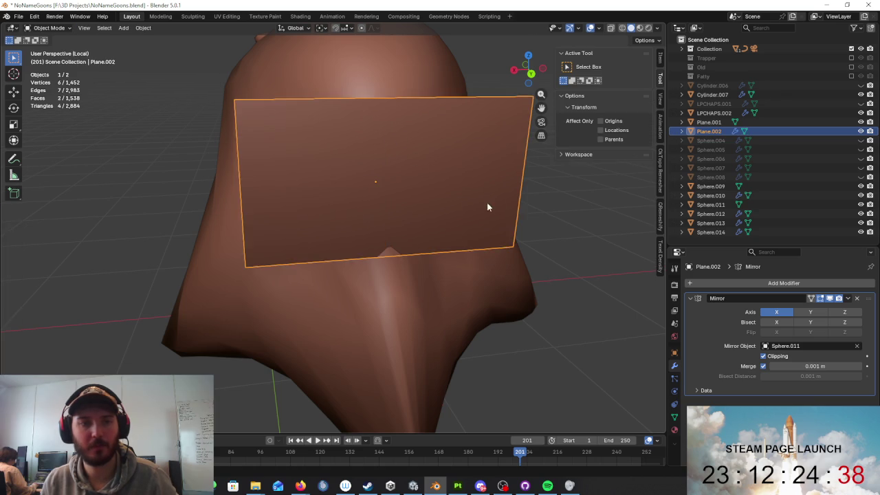
- Shrink the mirrored plane and move its inner edge onto the mirror seam
{"action": "key", "text": "s"}
{"action": "left_click", "coordinate": [417, 191]}
{"action": "key", "text": "Tab"}
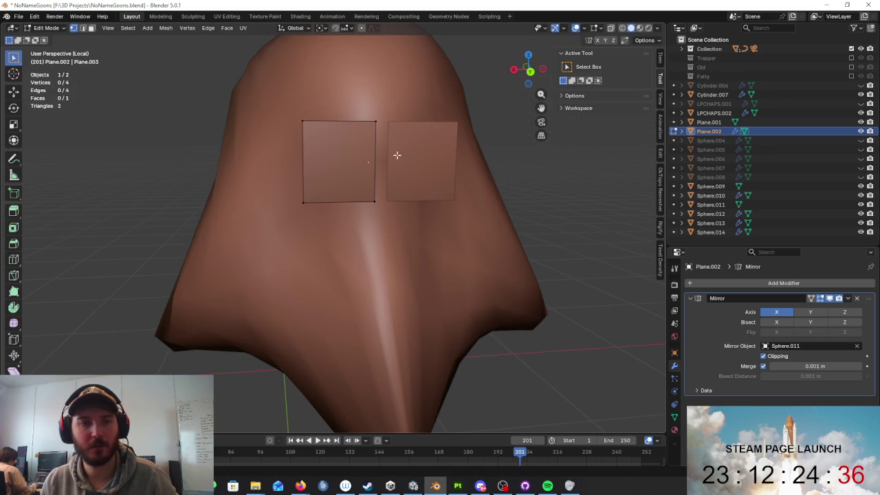
{"action": "key", "text": "g"}
{"action": "left_click", "coordinate": [449, 147]}
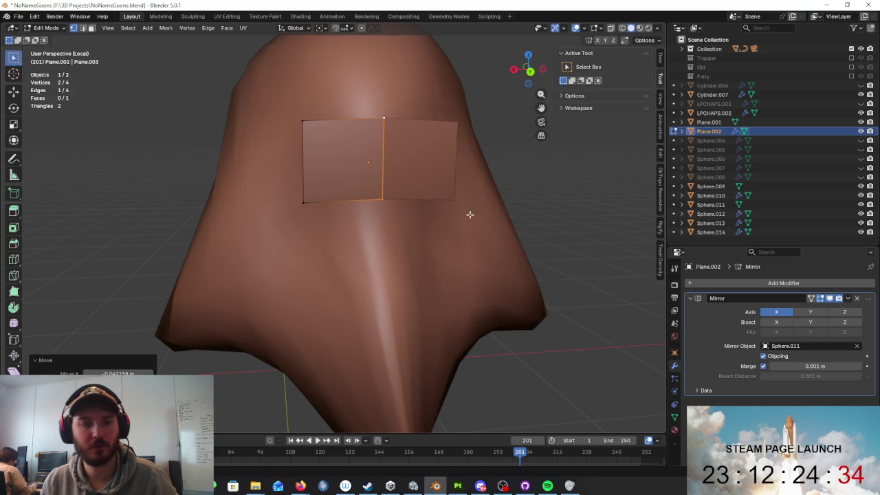
{"action": "left_click", "coordinate": [383, 192]}
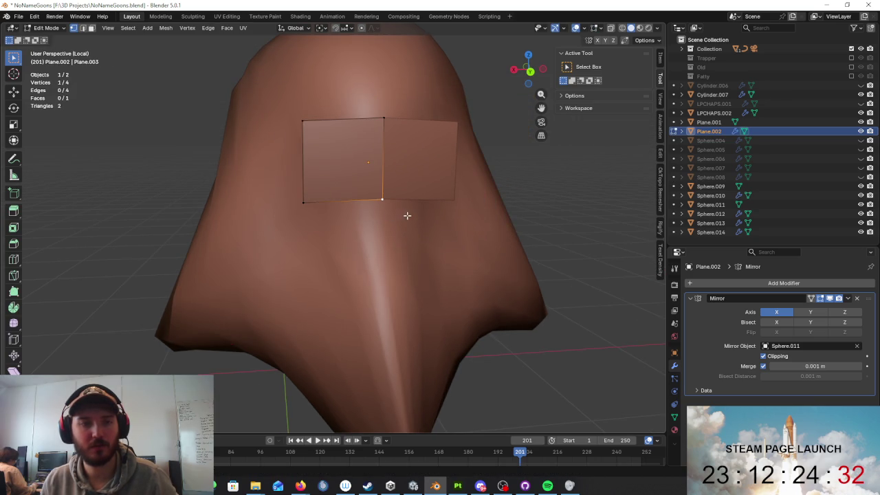
{"action": "key", "text": "Tab"}
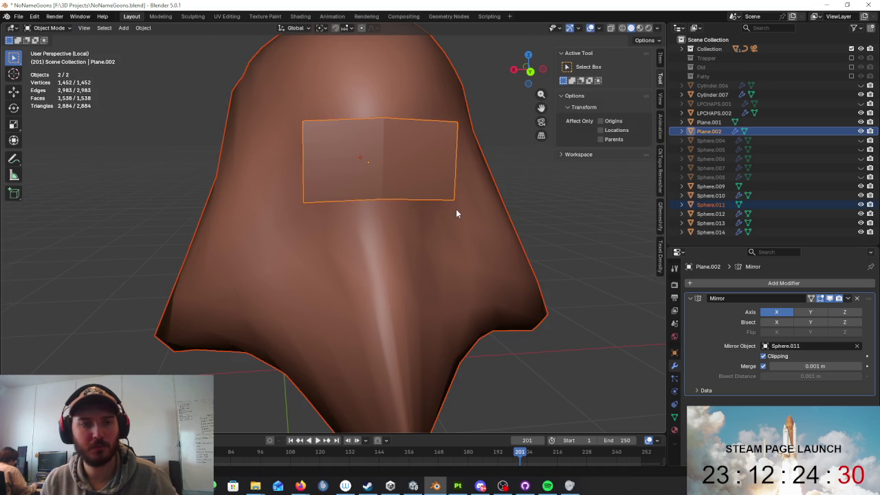
{"action": "key", "text": "Tab"}
{"action": "key", "text": "Tab"}
{"action": "middle_click_drag", "start_coordinate": [447, 192], "coordinate": [343, 125]}
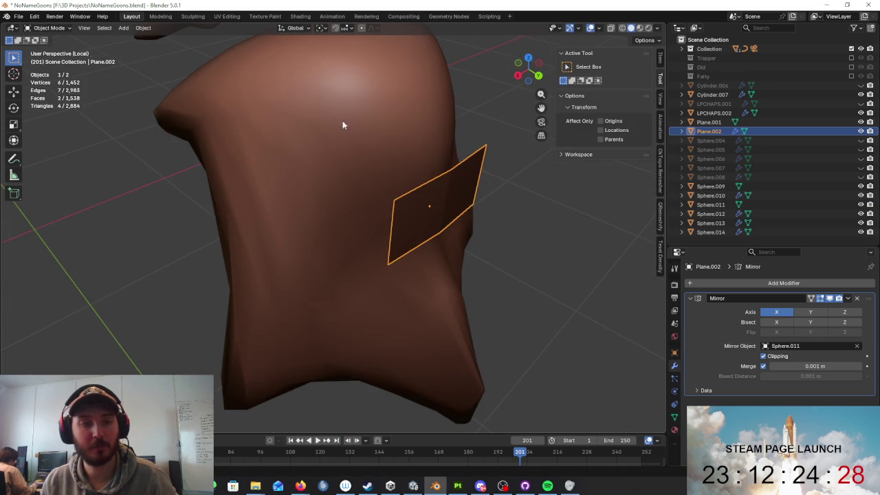
- Return the retopo plane to Edit Mode and move a vertex onto the beard
{"action": "left_click", "coordinate": [60, 29]}
{"action": "left_click", "coordinate": [48, 50]}
{"action": "mouse_move", "coordinate": [447, 187]}
{"action": "middle_mouse_down"}
{"action": "mouse_move", "coordinate": [520, 161]}
{"action": "mouse_move", "coordinate": [444, 147]}
{"action": "mouse_move", "coordinate": [485, 198]}
{"action": "mouse_move", "coordinate": [393, 197]}
{"action": "middle_mouse_up"}
{"action": "key", "text": "g"}
{"action": "left_click", "coordinate": [273, 184]}
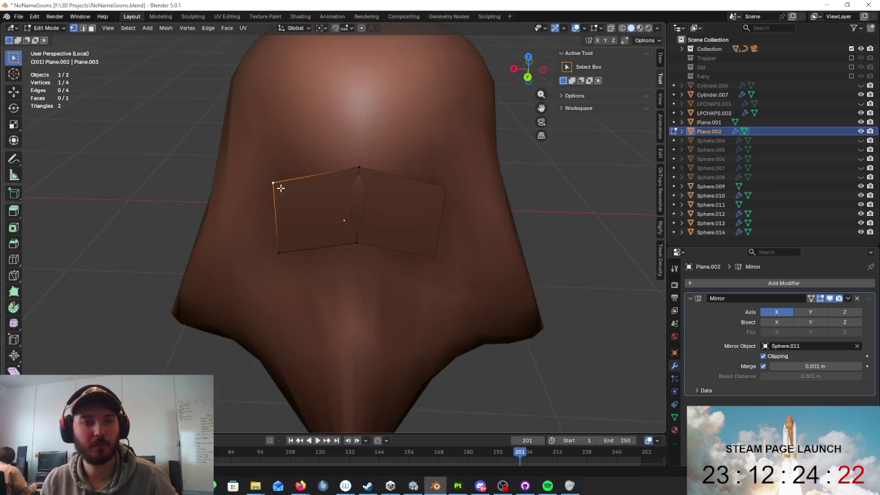
- Reposition the plane's vertices so they sit on the beard surface
{"action": "key", "text": "g"}
{"action": "mouse_move", "coordinate": [358, 244]}
{"action": "middle_mouse_down"}
{"action": "mouse_move", "coordinate": [467, 246]}
{"action": "mouse_move", "coordinate": [392, 206]}
{"action": "mouse_move", "coordinate": [353, 220]}
{"action": "mouse_move", "coordinate": [403, 245]}
{"action": "middle_mouse_up"}
{"action": "left_click", "coordinate": [445, 242]}
{"action": "key", "text": "g"}
{"action": "left_click", "coordinate": [444, 196]}
{"action": "mouse_move", "coordinate": [387, 204]}
{"action": "middle_mouse_down"}
{"action": "mouse_move", "coordinate": [467, 222]}
{"action": "mouse_move", "coordinate": [456, 211]}
{"action": "mouse_move", "coordinate": [383, 233]}
{"action": "mouse_move", "coordinate": [385, 202]}
{"action": "mouse_move", "coordinate": [432, 222]}
{"action": "middle_mouse_up"}
{"action": "key", "text": "g"}
{"action": "left_click", "coordinate": [391, 202]}
{"action": "key", "text": "g"}
{"action": "left_click", "coordinate": [418, 220]}
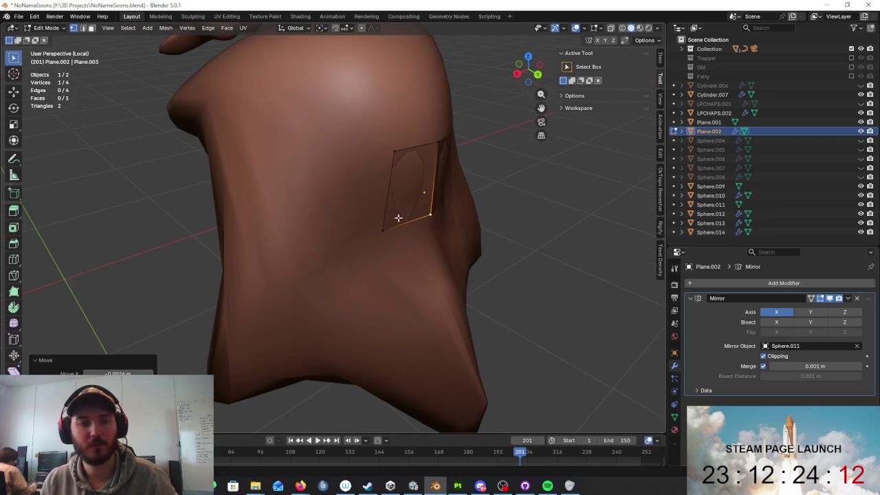
- Extrude the plane's outer edge into two new faces across the beard
{"action": "left_click", "coordinate": [384, 154]}
{"action": "left_click", "coordinate": [382, 231], "text": "shift"}
{"action": "key", "text": "e"}
{"action": "mouse_move", "coordinate": [385, 169]}
{"action": "middle_mouse_down"}
{"action": "mouse_move", "coordinate": [369, 213]}
{"action": "mouse_move", "coordinate": [318, 247]}
{"action": "middle_mouse_up"}
{"action": "left_click", "coordinate": [376, 220]}
{"action": "key", "text": "e"}
{"action": "left_click", "coordinate": [381, 250]}
{"action": "middle_click_drag", "start_coordinate": [381, 250], "coordinate": [434, 257]}
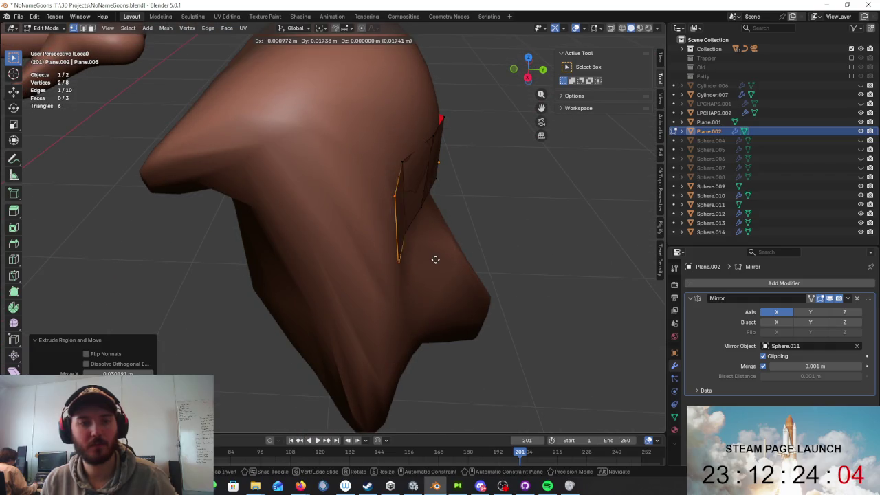
- Snap the newly extruded vertices onto the beard surface
{"action": "key", "text": "g"}
{"action": "left_click", "coordinate": [363, 202]}
{"action": "middle_click_drag", "start_coordinate": [363, 202], "coordinate": [349, 235]}
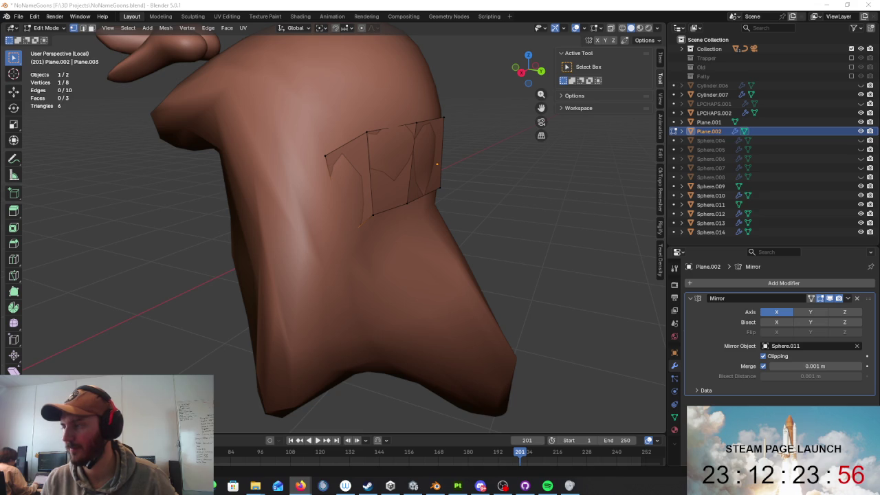
{"action": "mouse_move", "coordinate": [522, 206]}
{"action": "middle_mouse_down"}
{"action": "mouse_move", "coordinate": [454, 168]}
{"action": "mouse_move", "coordinate": [507, 145]}
{"action": "mouse_move", "coordinate": [339, 181]}
{"action": "mouse_move", "coordinate": [385, 194]}
{"action": "mouse_move", "coordinate": [426, 185]}
{"action": "mouse_move", "coordinate": [413, 245]}
{"action": "mouse_move", "coordinate": [413, 216]}
{"action": "middle_mouse_up"}
{"action": "key", "text": "g"}
{"action": "left_click", "coordinate": [493, 138]}
{"action": "key", "text": "g"}
{"action": "left_click", "coordinate": [469, 201]}
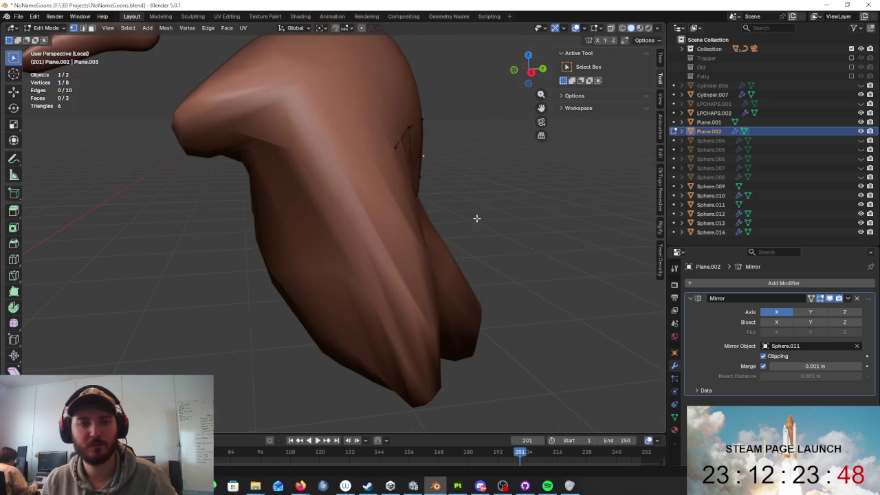
{"action": "key", "text": "g"}
{"action": "left_click", "coordinate": [483, 193]}
- Adjust a front vertex and extrude another face from the selected edge
{"action": "mouse_move", "coordinate": [466, 190]}
{"action": "middle_mouse_down"}
{"action": "mouse_move", "coordinate": [388, 187]}
{"action": "mouse_move", "coordinate": [407, 199]}
{"action": "mouse_move", "coordinate": [301, 176]}
{"action": "mouse_move", "coordinate": [365, 183]}
{"action": "mouse_move", "coordinate": [349, 192]}
{"action": "mouse_move", "coordinate": [480, 240]}
{"action": "mouse_move", "coordinate": [400, 206]}
{"action": "middle_mouse_up"}
{"action": "key", "text": "g"}
{"action": "left_click", "coordinate": [364, 193]}
{"action": "left_click", "coordinate": [301, 176], "text": "shift"}
{"action": "key", "text": "e"}
{"action": "left_click", "coordinate": [349, 192]}
- Place the new face's vertices along the beard
{"action": "key", "text": "g"}
{"action": "left_click", "coordinate": [353, 182]}
{"action": "mouse_move", "coordinate": [354, 182]}
{"action": "middle_mouse_down"}
{"action": "mouse_move", "coordinate": [410, 236]}
{"action": "mouse_move", "coordinate": [433, 231]}
{"action": "mouse_move", "coordinate": [393, 232]}
{"action": "mouse_move", "coordinate": [363, 191]}
{"action": "mouse_move", "coordinate": [376, 194]}
{"action": "mouse_move", "coordinate": [314, 183]}
{"action": "middle_mouse_up"}
{"action": "left_click", "coordinate": [433, 231]}
{"action": "key", "text": "g"}
{"action": "left_click", "coordinate": [446, 227]}
{"action": "key", "text": "g"}
{"action": "left_click", "coordinate": [449, 233]}
{"action": "scroll", "coordinate": [450, 233], "scroll_direction": "down", "scroll_amount": 5}
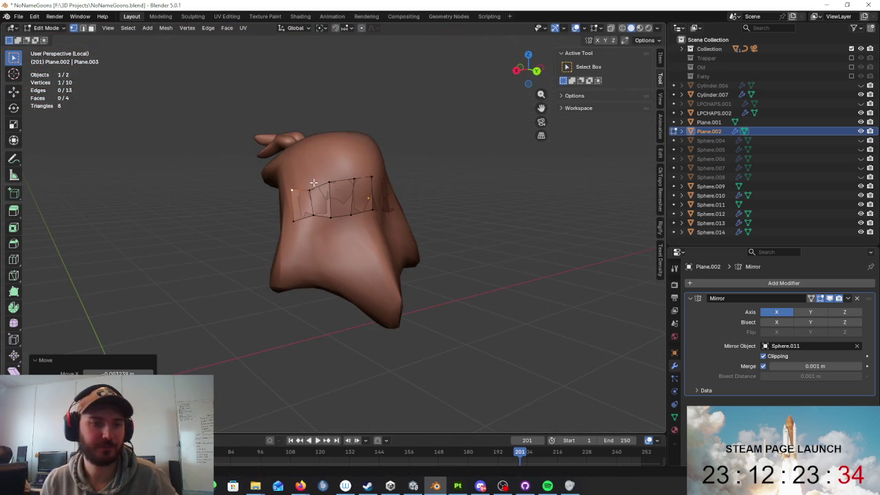
- Apply LoopTools Relax twice to smooth the strip's vertices
{"action": "right_click", "coordinate": [370, 184]}
{"action": "left_click", "coordinate": [438, 231]}
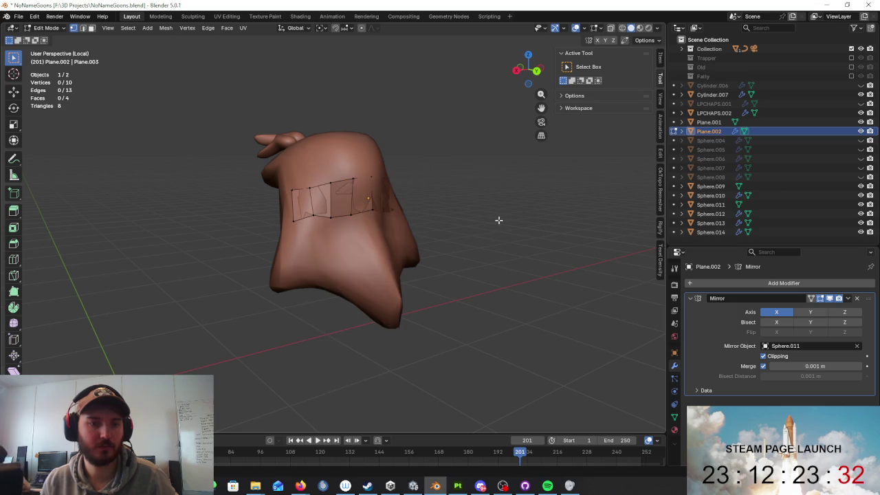
{"action": "right_click", "coordinate": [416, 209]}
{"action": "mouse_move", "coordinate": [385, 210]}
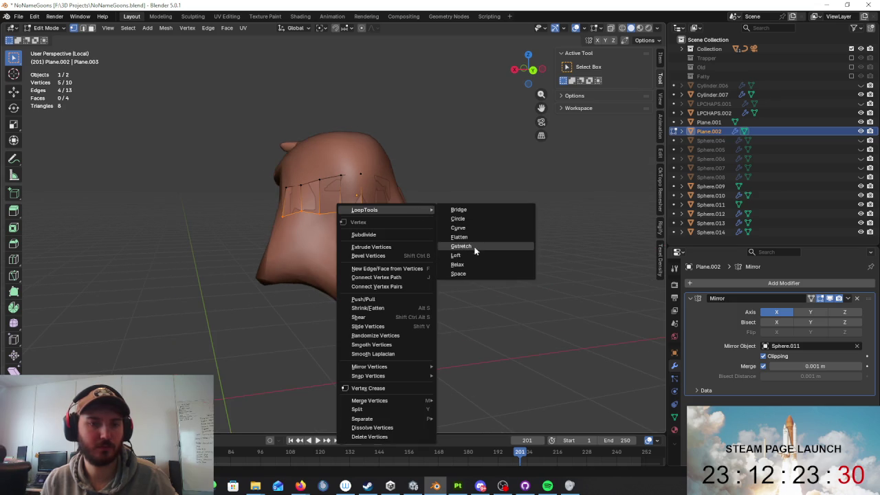
{"action": "left_click", "coordinate": [471, 265]}
{"action": "mouse_move", "coordinate": [473, 238]}
{"action": "middle_mouse_down"}
{"action": "mouse_move", "coordinate": [541, 241]}
{"action": "mouse_move", "coordinate": [464, 242]}
{"action": "mouse_move", "coordinate": [328, 196]}
{"action": "middle_mouse_up"}
{"action": "mouse_move", "coordinate": [344, 235]}
{"action": "middle_mouse_down"}
{"action": "mouse_move", "coordinate": [291, 240]}
{"action": "mouse_move", "coordinate": [445, 224]}
{"action": "middle_mouse_up"}
- Extrude the strip's end edge and position the new vertex on the beard
{"action": "left_click", "coordinate": [255, 249], "text": "shift"}
{"action": "key", "text": "e"}
{"action": "left_click", "coordinate": [406, 190]}
{"action": "middle_click_drag", "start_coordinate": [406, 190], "coordinate": [477, 191]}
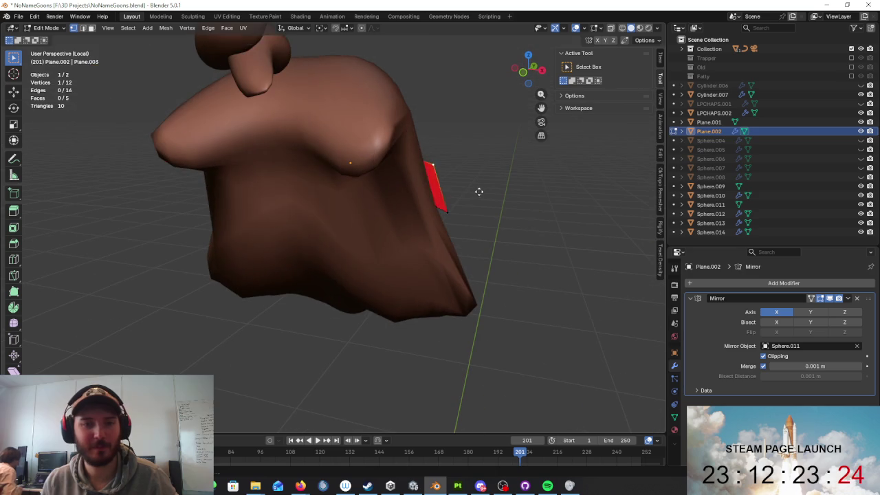
{"action": "key", "text": "g"}
{"action": "left_click", "coordinate": [438, 220]}
{"action": "mouse_move", "coordinate": [438, 220]}
{"action": "middle_mouse_down"}
{"action": "mouse_move", "coordinate": [328, 216]}
{"action": "mouse_move", "coordinate": [403, 216]}
{"action": "mouse_move", "coordinate": [464, 232]}
{"action": "middle_mouse_up"}
{"action": "middle_click_drag", "start_coordinate": [367, 194], "coordinate": [388, 183]}
- Extrude one more face from the end edge and fit it to the surface
{"action": "key", "text": "e"}
{"action": "left_click", "coordinate": [344, 202]}
{"action": "mouse_move", "coordinate": [344, 202]}
{"action": "middle_mouse_down"}
{"action": "mouse_move", "coordinate": [435, 216]}
{"action": "mouse_move", "coordinate": [467, 232]}
{"action": "mouse_move", "coordinate": [447, 218]}
{"action": "mouse_move", "coordinate": [405, 222]}
{"action": "mouse_move", "coordinate": [372, 237]}
{"action": "mouse_move", "coordinate": [430, 255]}
{"action": "middle_mouse_up"}
{"action": "key", "text": "g"}
{"action": "left_click", "coordinate": [467, 229]}
{"action": "key", "text": "g"}
{"action": "left_click", "coordinate": [373, 236]}
- Review the band in Object Mode, then return to Edit Mode
{"action": "key", "text": "Tab"}
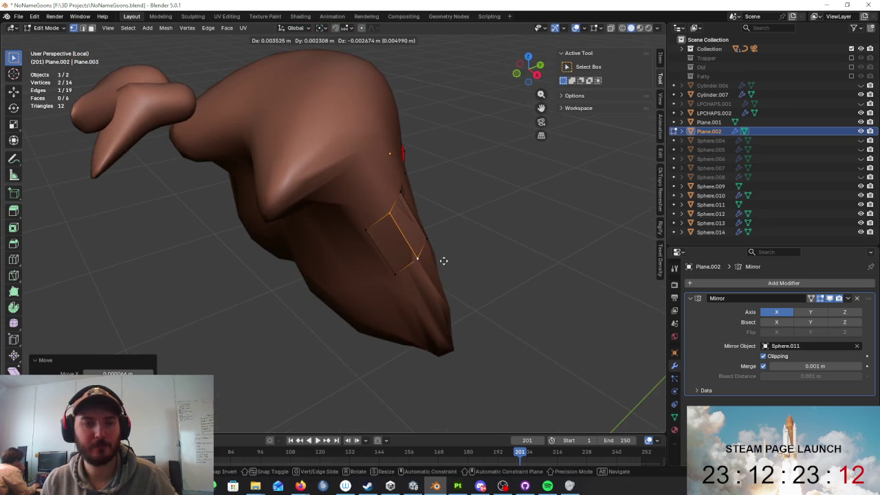
{"action": "mouse_move", "coordinate": [489, 252]}
{"action": "middle_mouse_down"}
{"action": "mouse_move", "coordinate": [525, 240]}
{"action": "mouse_move", "coordinate": [421, 234]}
{"action": "middle_mouse_up"}
{"action": "scroll", "coordinate": [421, 234], "scroll_direction": "down", "scroll_amount": 3}
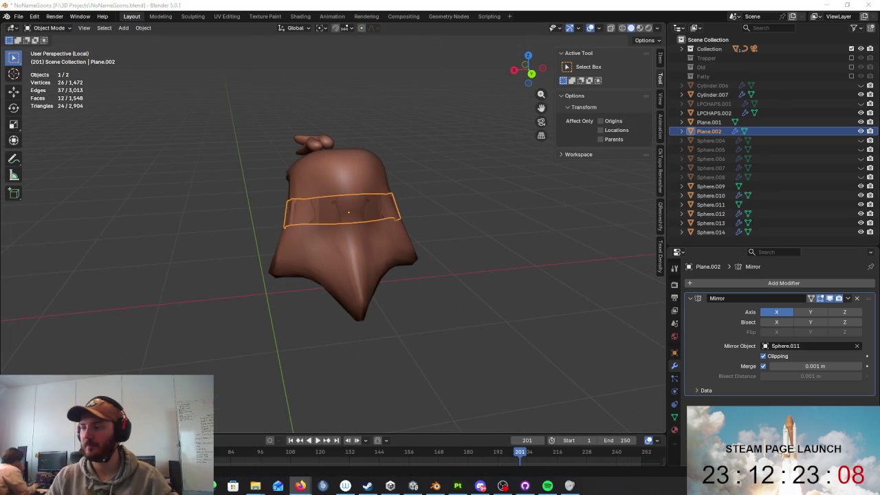
{"action": "mouse_move", "coordinate": [411, 205]}
{"action": "middle_mouse_down"}
{"action": "mouse_move", "coordinate": [374, 191]}
{"action": "mouse_move", "coordinate": [356, 162]}
{"action": "middle_mouse_up"}
{"action": "key", "text": "Tab"}
{"action": "mouse_move", "coordinate": [382, 191]}
{"action": "middle_mouse_down"}
{"action": "mouse_move", "coordinate": [416, 223]}
{"action": "mouse_move", "coordinate": [422, 211]}
{"action": "middle_mouse_up"}
- Extrude the band's top edges along Z to add a new row
{"action": "key", "text": "e"}
{"action": "key", "text": "z"}
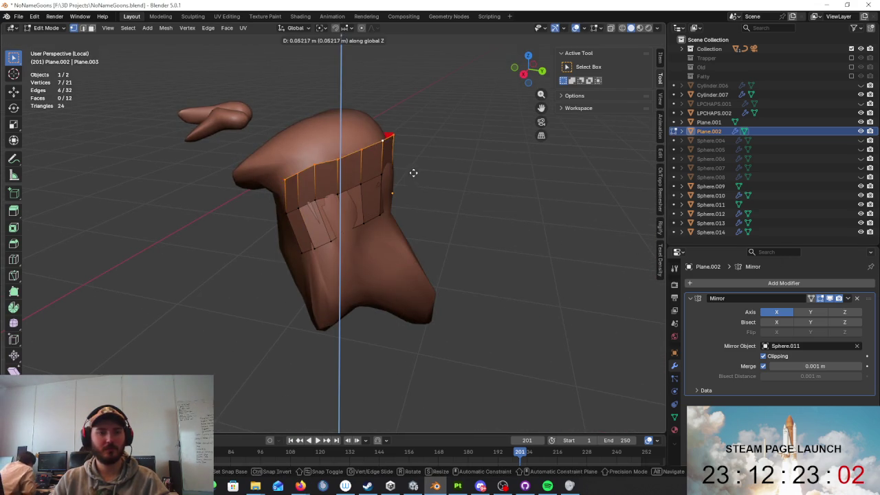
{"action": "left_click", "coordinate": [419, 173]}
{"action": "middle_click_drag", "start_coordinate": [424, 173], "coordinate": [450, 181]}
{"action": "key", "text": "g"}
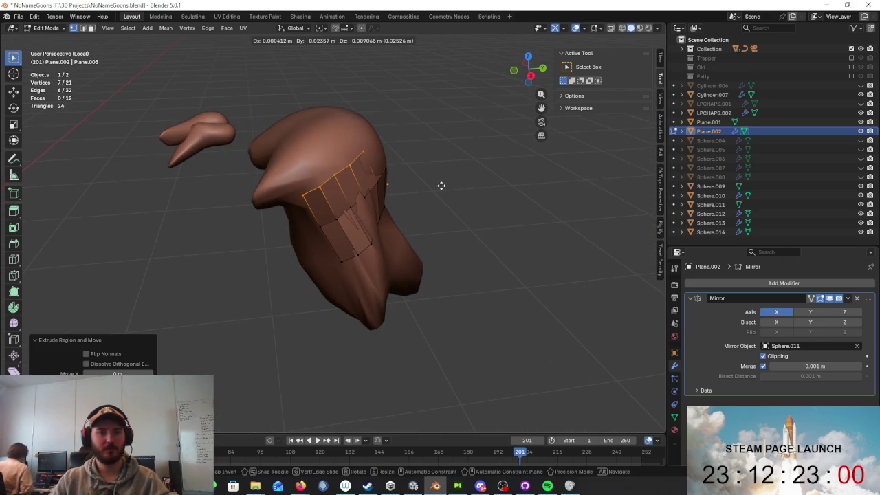
{"action": "left_click", "coordinate": [446, 186]}
{"action": "mouse_move", "coordinate": [445, 186]}
{"action": "middle_mouse_down"}
{"action": "mouse_move", "coordinate": [365, 192]}
{"action": "mouse_move", "coordinate": [466, 178]}
{"action": "middle_mouse_up"}
- Move the new top row's vertices onto the beard surface
{"action": "scroll", "coordinate": [466, 178], "scroll_direction": "up", "scroll_amount": 5}
{"action": "left_click", "coordinate": [389, 138]}
{"action": "scroll", "coordinate": [390, 137], "scroll_direction": "up", "scroll_amount": 3}
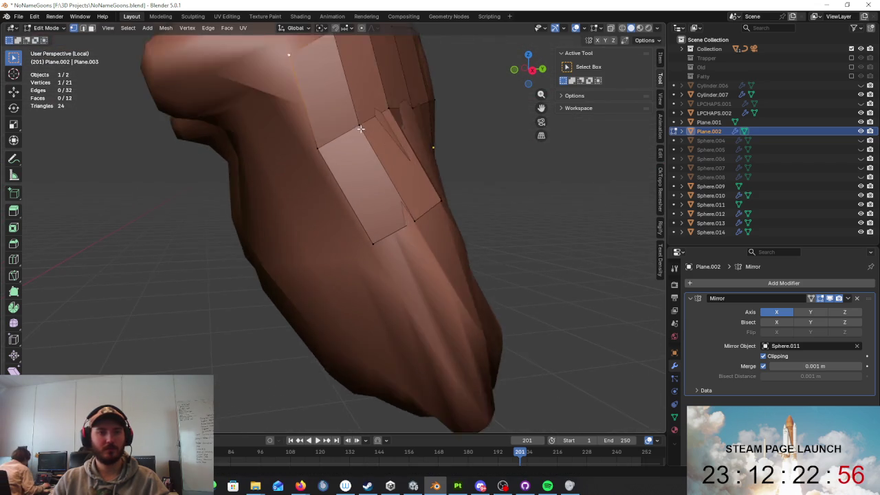
{"action": "middle_click_drag", "start_coordinate": [389, 138], "coordinate": [332, 167]}
{"action": "key", "text": "g"}
{"action": "left_click", "coordinate": [338, 206]}
{"action": "mouse_move", "coordinate": [337, 206]}
{"action": "middle_mouse_down"}
{"action": "mouse_move", "coordinate": [387, 226]}
{"action": "mouse_move", "coordinate": [393, 217]}
{"action": "middle_mouse_up"}
{"action": "key", "text": "g"}
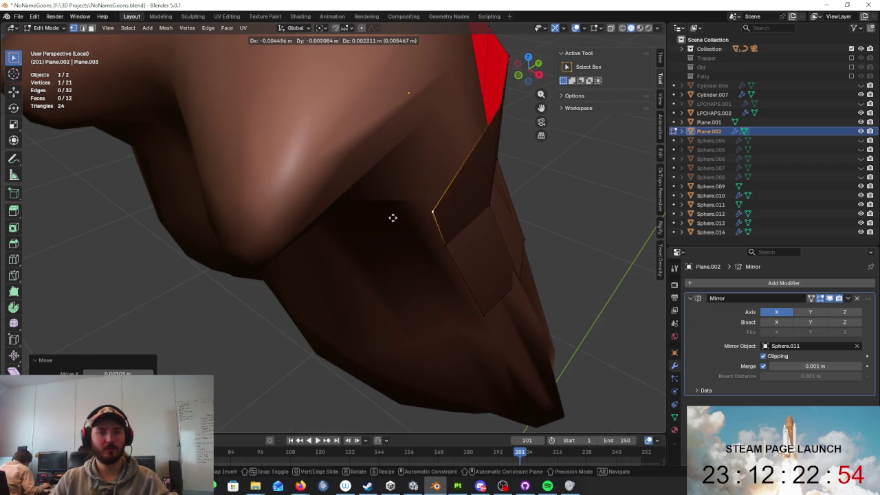
{"action": "left_click", "coordinate": [499, 114]}
- Refine the remaining top-row vertices and enable proportional editing
{"action": "middle_click_drag", "start_coordinate": [499, 115], "coordinate": [500, 169]}
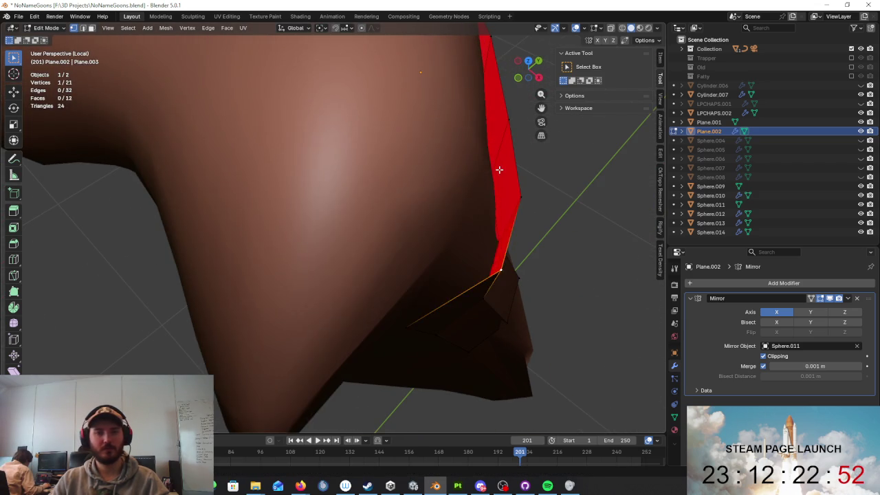
{"action": "key", "text": "g"}
{"action": "left_click", "coordinate": [468, 153]}
{"action": "scroll", "coordinate": [524, 165], "scroll_direction": "up", "scroll_amount": 2}
{"action": "key", "text": "g"}
{"action": "left_click", "coordinate": [492, 156]}
{"action": "scroll", "coordinate": [491, 155], "scroll_direction": "down", "scroll_amount": 3}
{"action": "middle_click_drag", "start_coordinate": [444, 177], "coordinate": [393, 252]}
{"action": "key", "text": "g"}
{"action": "left_click", "coordinate": [379, 247]}
{"action": "left_click", "coordinate": [362, 28]}
{"action": "left_click", "coordinate": [374, 28]}
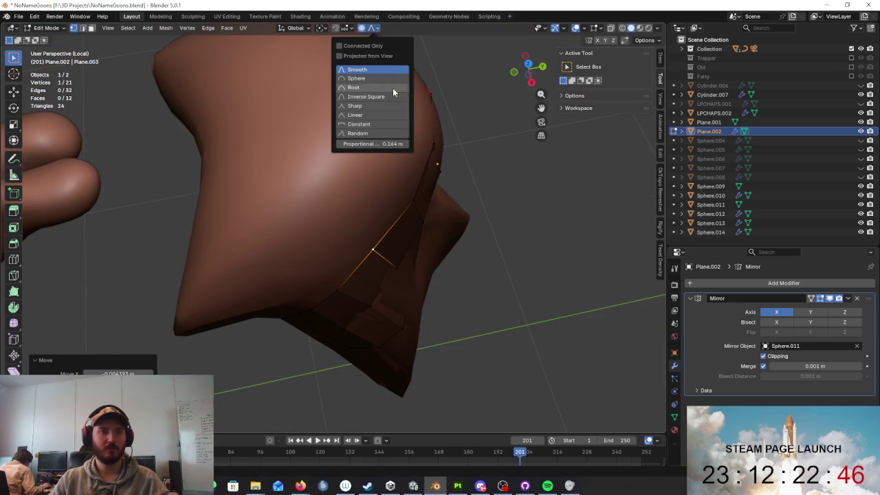
- Turn proportional editing off, check snapping, and move three front vertices onto the sculpt
{"action": "left_click", "coordinate": [362, 28]}
{"action": "left_click", "coordinate": [343, 28]}
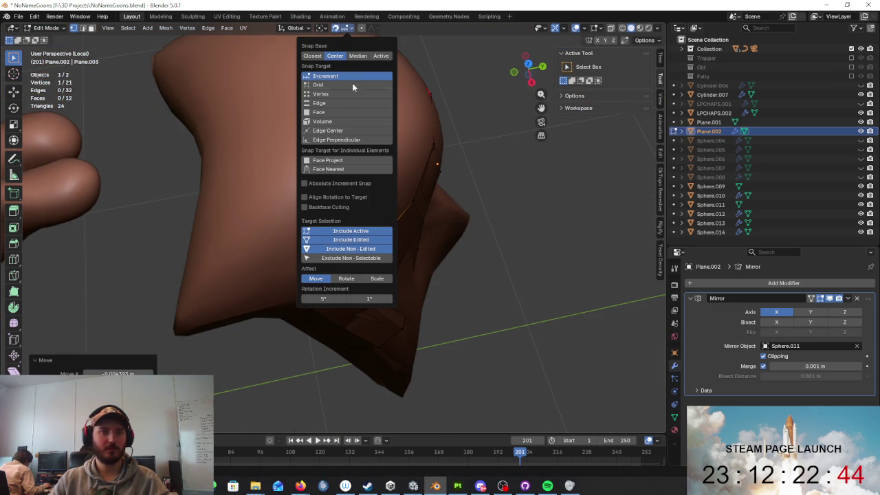
{"action": "middle_click_drag", "start_coordinate": [334, 120], "coordinate": [423, 159]}
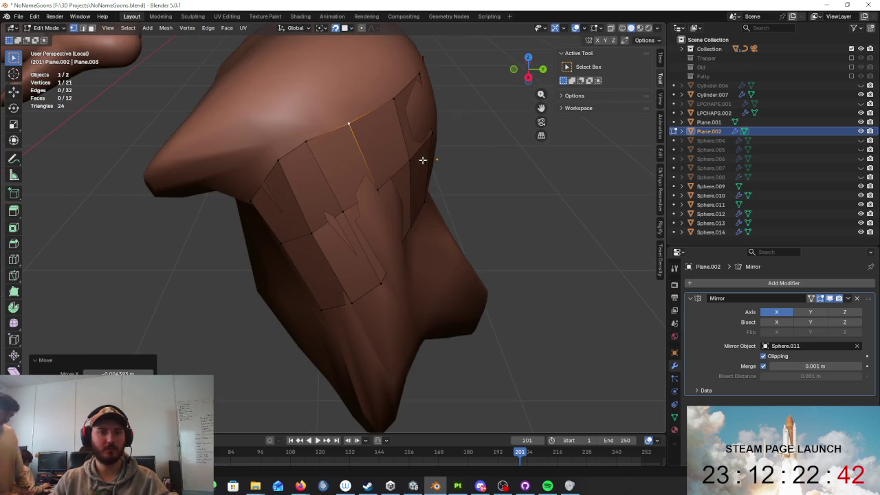
{"action": "key", "text": "g"}
{"action": "left_click", "coordinate": [328, 153]}
{"action": "left_click", "coordinate": [309, 147]}
{"action": "key", "text": "g"}
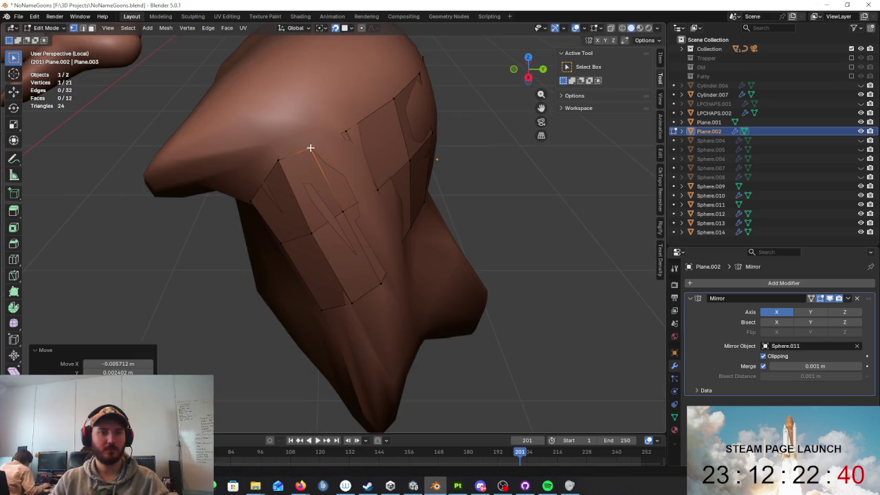
{"action": "left_click", "coordinate": [279, 160]}
{"action": "left_click", "coordinate": [253, 209]}
{"action": "key", "text": "g"}
{"action": "left_click", "coordinate": [252, 195]}
- Reposition the top-right vertices of Plane.002 onto the beard surface
{"action": "middle_click_drag", "start_coordinate": [252, 194], "coordinate": [354, 167]}
{"action": "key", "text": "g"}
{"action": "left_click", "coordinate": [364, 161]}
{"action": "left_click", "coordinate": [358, 114]}
{"action": "key", "text": "g"}
{"action": "left_click", "coordinate": [391, 132]}
{"action": "middle_click_drag", "start_coordinate": [390, 132], "coordinate": [338, 163]}
{"action": "left_click", "coordinate": [337, 163]}
{"action": "key", "text": "g"}
{"action": "left_click", "coordinate": [338, 163]}
{"action": "scroll", "coordinate": [393, 177], "scroll_direction": "down", "scroll_amount": 3}
- Extrude the bottom row of vertices into a new row of faces and position it
{"action": "mouse_move", "coordinate": [393, 177]}
{"action": "middle_mouse_down"}
{"action": "mouse_move", "coordinate": [344, 221]}
{"action": "mouse_move", "coordinate": [406, 249]}
{"action": "mouse_move", "coordinate": [475, 211]}
{"action": "mouse_move", "coordinate": [456, 183]}
{"action": "mouse_move", "coordinate": [434, 192]}
{"action": "mouse_move", "coordinate": [403, 237]}
{"action": "mouse_move", "coordinate": [362, 239]}
{"action": "middle_mouse_up"}
{"action": "left_click", "coordinate": [347, 227], "text": "alt"}
{"action": "key", "text": "e"}
{"action": "left_click", "coordinate": [413, 284]}
{"action": "key", "text": "g"}
{"action": "left_click", "coordinate": [434, 193]}
- Adjust the new row's vertices along the lower edge to fit the beard
{"action": "scroll", "coordinate": [410, 218], "scroll_direction": "up", "scroll_amount": 3}
{"action": "scroll", "coordinate": [406, 222], "scroll_direction": "up", "scroll_amount": 2}
{"action": "left_click", "coordinate": [360, 219]}
{"action": "key", "text": "g"}
{"action": "left_click", "coordinate": [363, 223]}
{"action": "key", "text": "g"}
{"action": "left_click", "coordinate": [413, 233]}
{"action": "key", "text": "g"}
{"action": "left_click", "coordinate": [404, 237]}
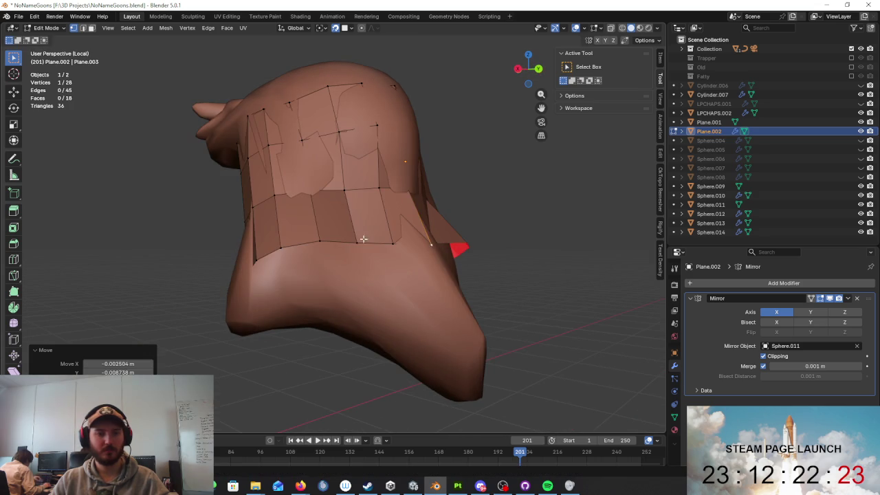
{"action": "key", "text": "g"}
{"action": "left_click", "coordinate": [314, 241]}
{"action": "key", "text": "g"}
{"action": "left_click", "coordinate": [245, 257]}
- Check the fit in wireframe, then extrude the bottom edge chain and scale it outward
{"action": "middle_click_drag", "start_coordinate": [245, 255], "coordinate": [413, 245]}
{"action": "key", "text": "shift+z"}
{"action": "key", "text": "z"}
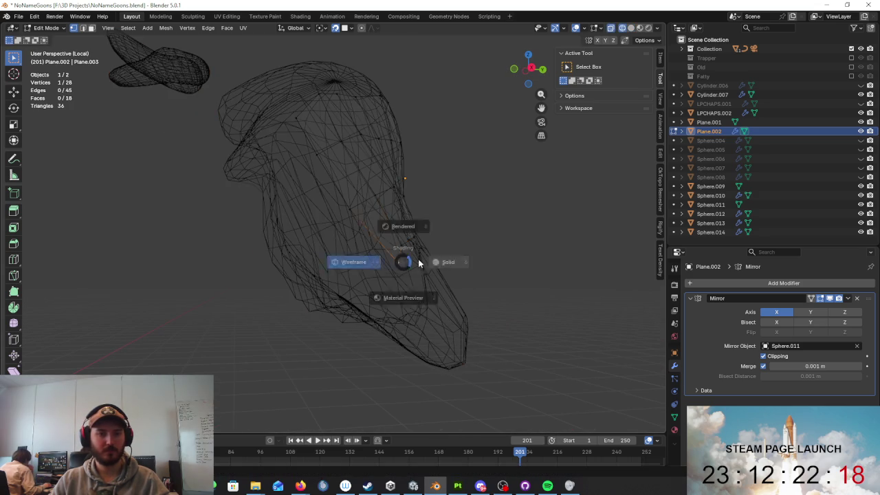
{"action": "left_click", "coordinate": [421, 262]}
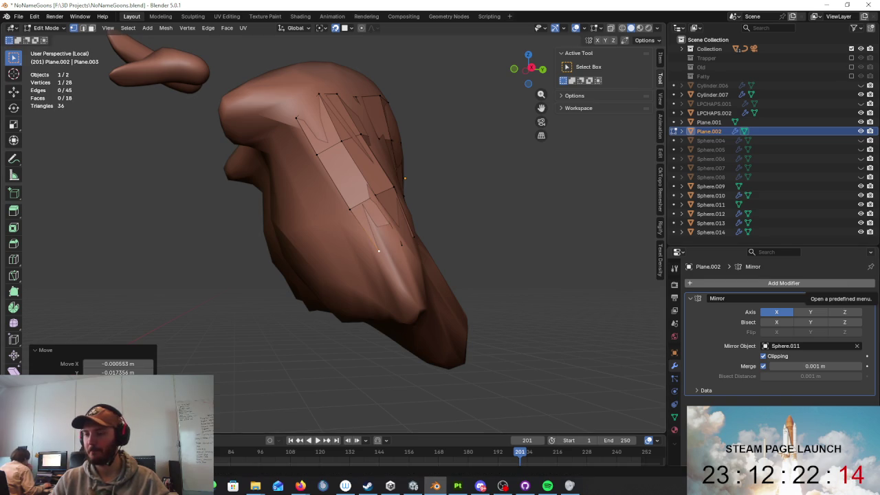
{"action": "mouse_move", "coordinate": [495, 220]}
{"action": "middle_mouse_down"}
{"action": "mouse_move", "coordinate": [379, 255]}
{"action": "mouse_move", "coordinate": [507, 236]}
{"action": "middle_mouse_up"}
{"action": "left_click", "coordinate": [379, 255], "text": "alt"}
{"action": "key", "text": "e"}
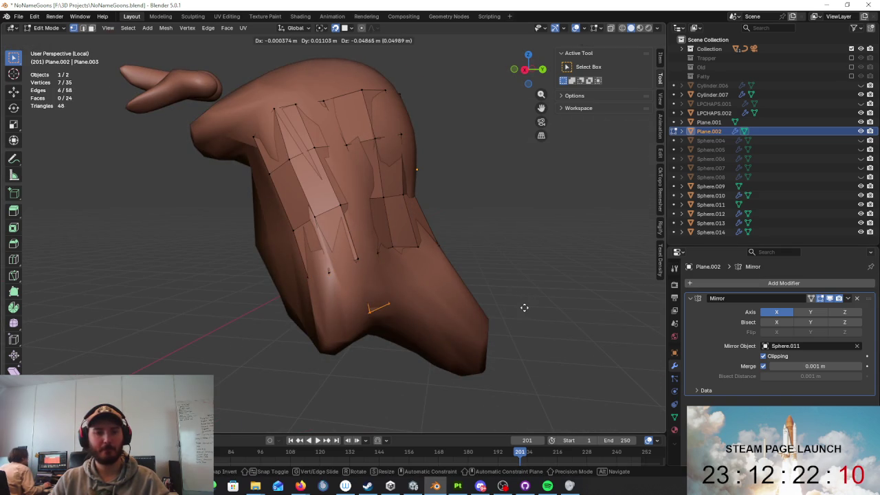
{"action": "left_click", "coordinate": [524, 307]}
{"action": "key", "text": "s"}
{"action": "left_click", "coordinate": [587, 331]}
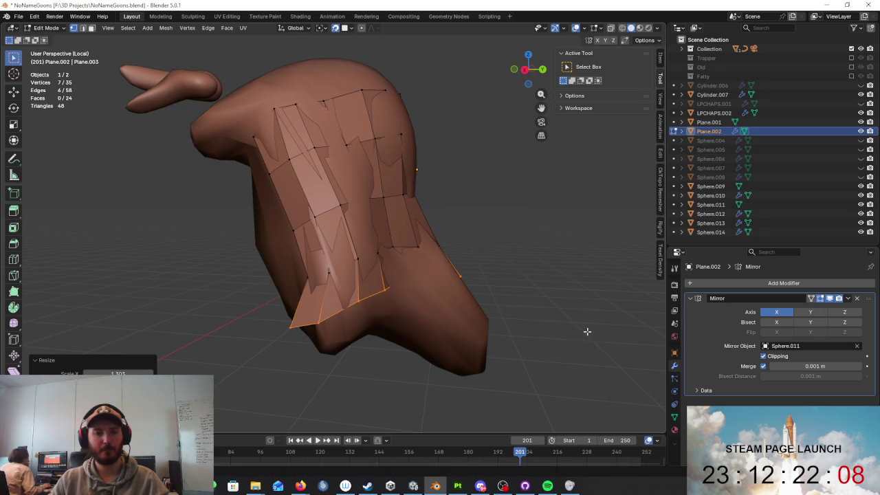
- Pull the spiky vertex of the new row inward onto the beard
{"action": "left_click", "coordinate": [332, 316]}
{"action": "middle_click_drag", "start_coordinate": [332, 316], "coordinate": [364, 291]}
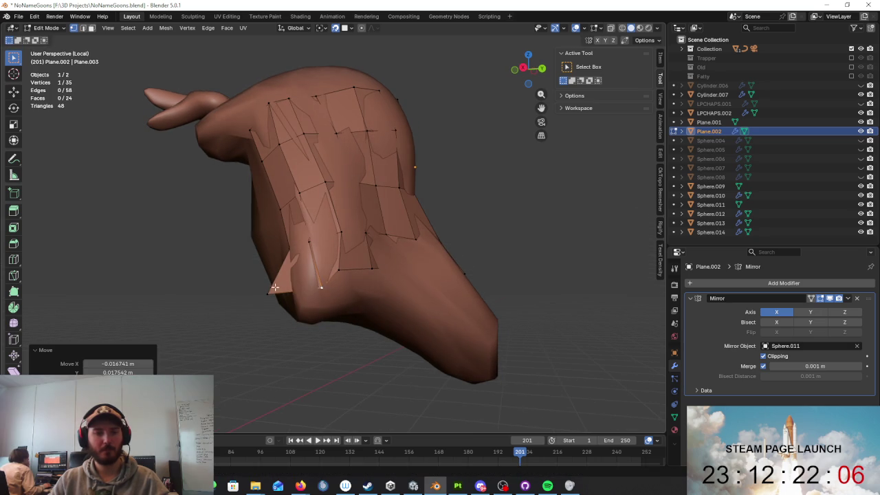
{"action": "key", "text": "g"}
{"action": "left_click", "coordinate": [301, 294]}
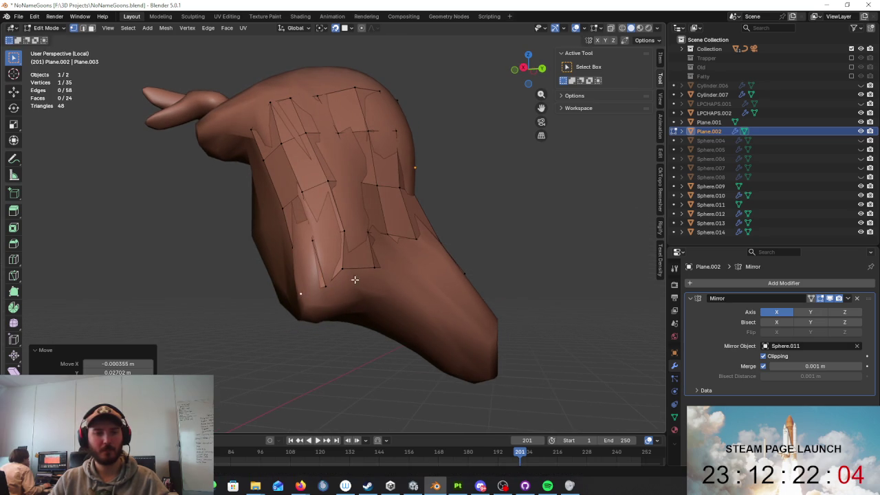
{"action": "middle_click_drag", "start_coordinate": [301, 293], "coordinate": [299, 280]}
{"action": "key", "text": "g"}
{"action": "left_click", "coordinate": [327, 265]}
{"action": "key", "text": "g"}
{"action": "left_click", "coordinate": [330, 276]}
- Toggle between wireframe and solid shading while nudging a lower vertex into place
{"action": "key", "text": "z"}
{"action": "key", "text": "z"}
{"action": "middle_click_drag", "start_coordinate": [363, 277], "coordinate": [360, 279]}
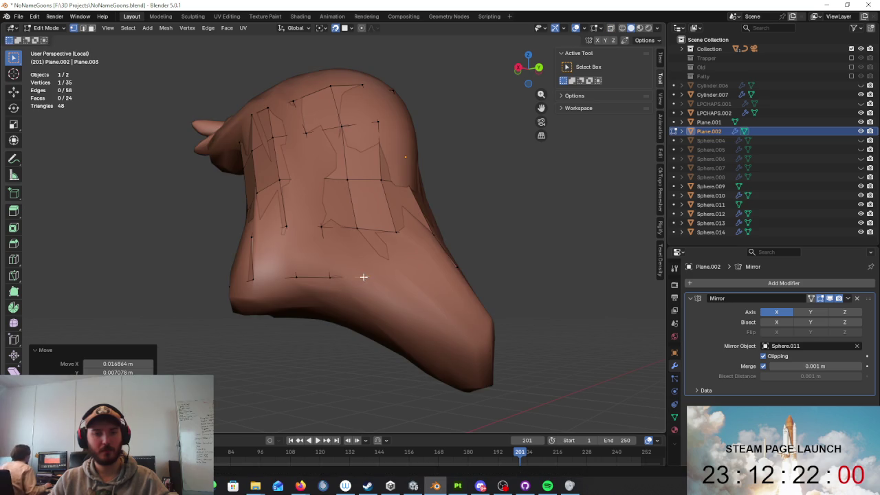
{"action": "key", "text": "shift+z"}
{"action": "middle_click_drag", "start_coordinate": [429, 279], "coordinate": [404, 305]}
{"action": "key", "text": "shift+z"}
{"action": "key", "text": "g"}
{"action": "left_click", "coordinate": [413, 318]}
{"action": "key", "text": "shift+z"}
{"action": "middle_click_drag", "start_coordinate": [412, 318], "coordinate": [399, 314]}
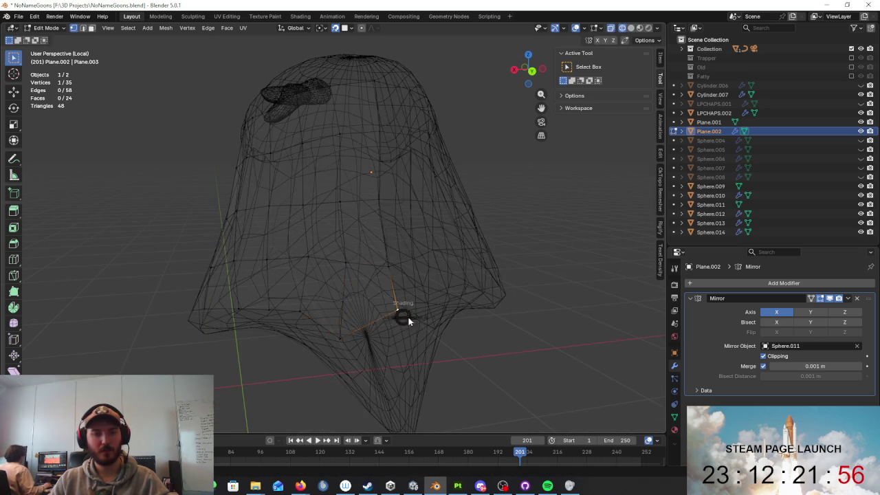
{"action": "key", "text": "shift+z"}
- Place three more lower vertices onto the beard surface and inspect the result
{"action": "key", "text": "g"}
{"action": "left_click", "coordinate": [392, 325]}
{"action": "key", "text": "g"}
{"action": "left_click", "coordinate": [347, 321]}
{"action": "key", "text": "g"}
{"action": "left_click", "coordinate": [418, 325]}
{"action": "scroll", "coordinate": [434, 322], "scroll_direction": "down", "scroll_amount": 5}
{"action": "mouse_move", "coordinate": [410, 312]}
{"action": "middle_mouse_down"}
{"action": "mouse_move", "coordinate": [477, 186]}
{"action": "mouse_move", "coordinate": [418, 308]}
{"action": "mouse_move", "coordinate": [403, 281]}
{"action": "middle_mouse_up"}
{"action": "scroll", "coordinate": [403, 281], "scroll_direction": "up", "scroll_amount": 4}
{"action": "scroll", "coordinate": [440, 303], "scroll_direction": "down", "scroll_amount": 4}
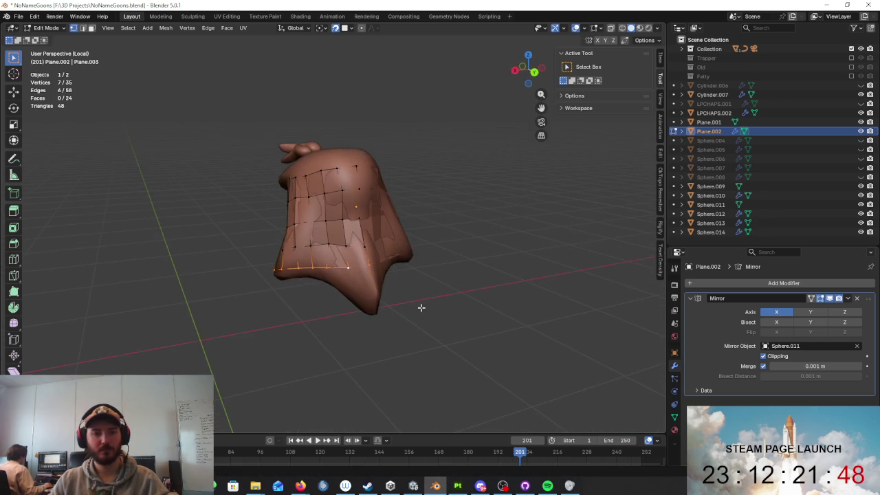
- Fine-tune the bottom vertices of the beard mesh, checking them in wireframe
{"action": "left_click", "coordinate": [426, 349]}
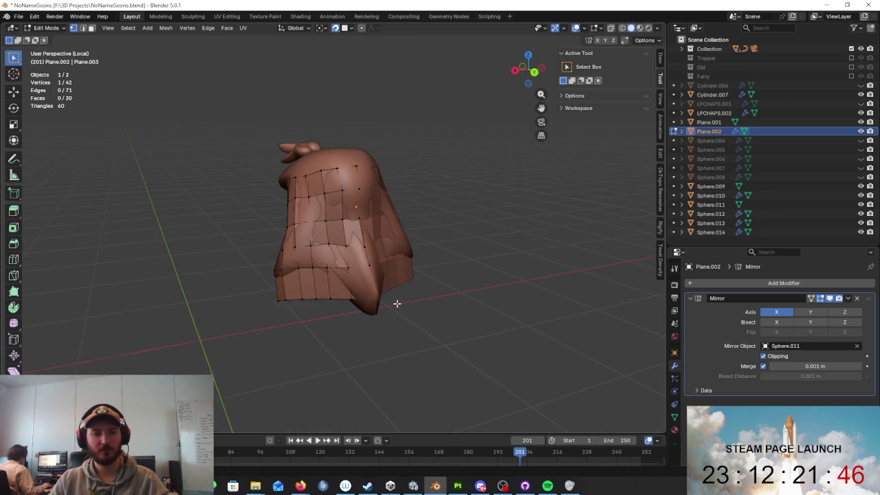
{"action": "key", "text": "z"}
{"action": "left_click", "coordinate": [363, 299]}
{"action": "key", "text": "shift+z"}
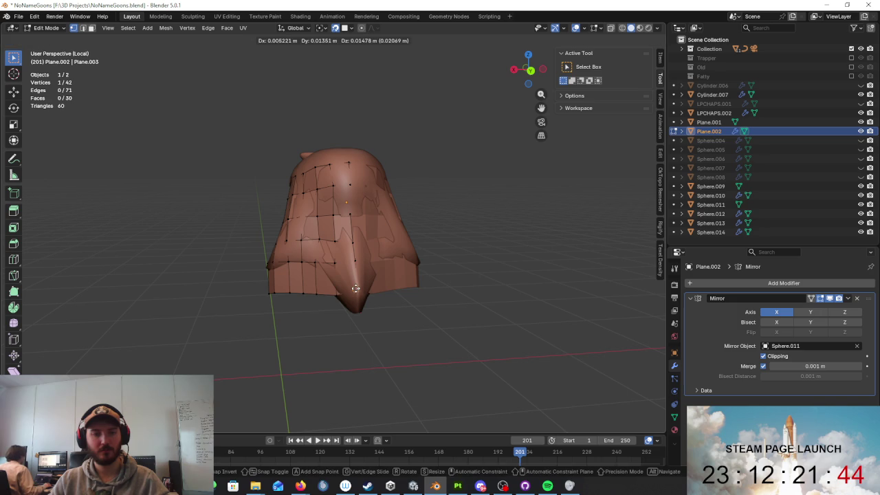
{"action": "left_click", "coordinate": [355, 288]}
{"action": "scroll", "coordinate": [371, 299], "scroll_direction": "up", "scroll_amount": 2}
{"action": "key", "text": "g"}
{"action": "left_click", "coordinate": [334, 321]}
{"action": "key", "text": "g"}
{"action": "left_click", "coordinate": [308, 326]}
- Move the side and bottom tip vertices onto the beard surface
{"action": "key", "text": "g"}
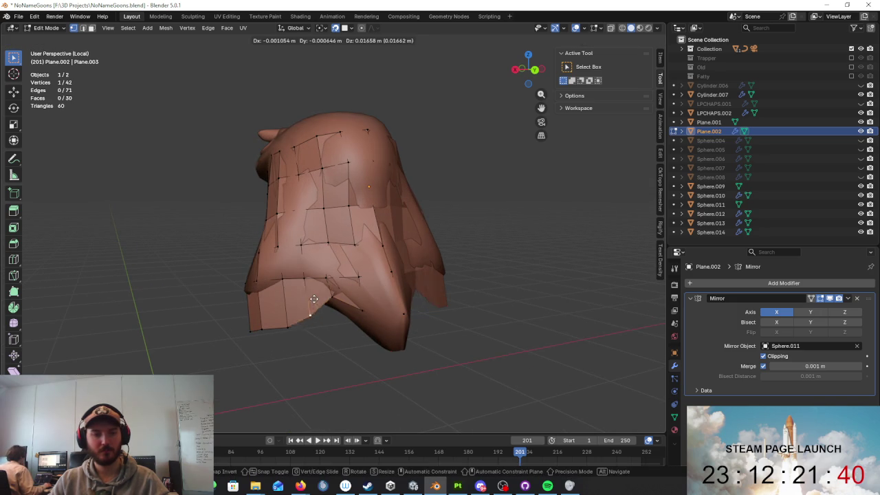
{"action": "left_click", "coordinate": [291, 314]}
{"action": "key", "text": "g"}
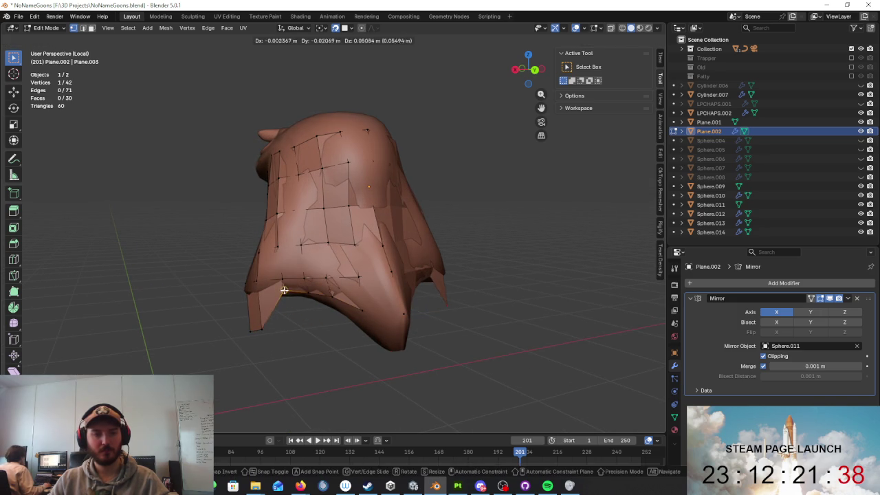
{"action": "left_click", "coordinate": [284, 290]}
{"action": "middle_click_drag", "start_coordinate": [284, 291], "coordinate": [279, 310]}
{"action": "key", "text": "g"}
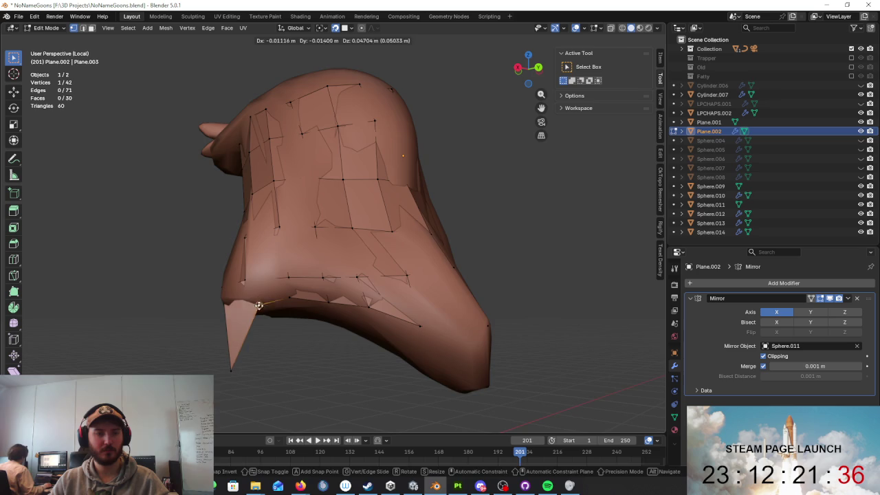
{"action": "left_click", "coordinate": [268, 348]}
{"action": "middle_click_drag", "start_coordinate": [268, 347], "coordinate": [341, 319]}
{"action": "key", "text": "g"}
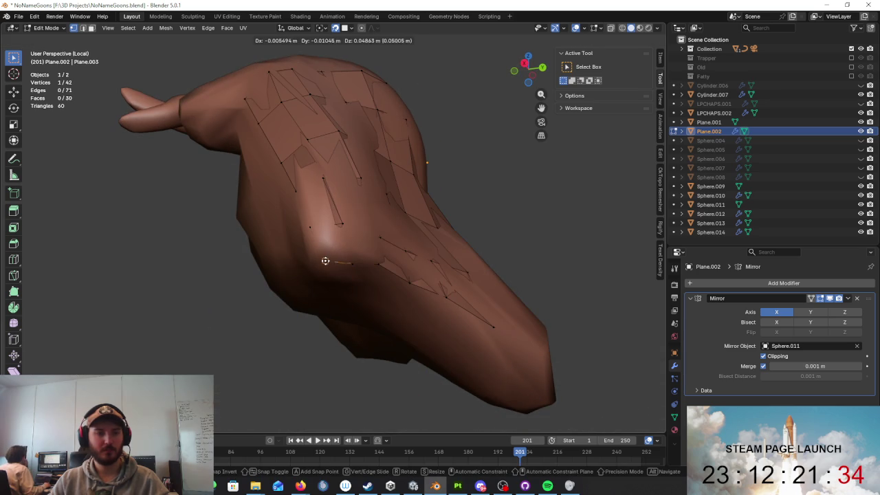
{"action": "left_click", "coordinate": [326, 260]}
{"action": "middle_click_drag", "start_coordinate": [326, 261], "coordinate": [429, 310]}
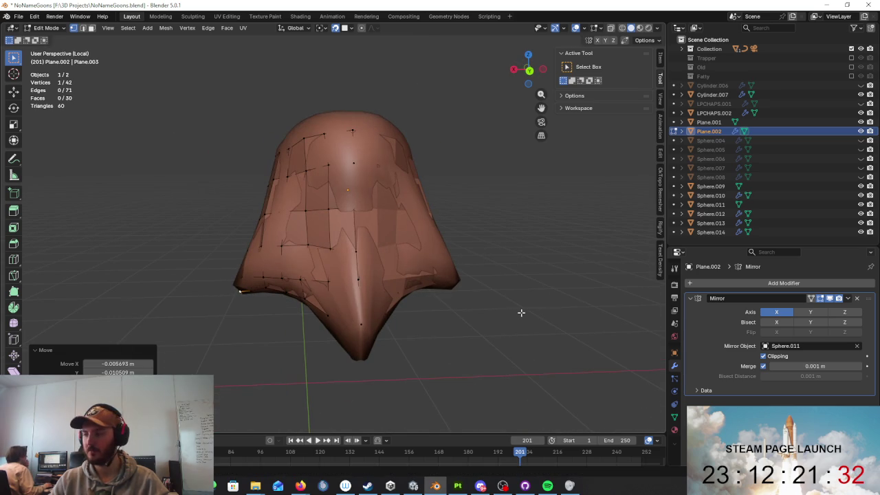
{"action": "mouse_move", "coordinate": [486, 256]}
{"action": "middle_mouse_down"}
{"action": "mouse_move", "coordinate": [341, 329]}
{"action": "mouse_move", "coordinate": [436, 305]}
{"action": "mouse_move", "coordinate": [405, 300]}
{"action": "mouse_move", "coordinate": [374, 196]}
{"action": "mouse_move", "coordinate": [425, 228]}
{"action": "middle_mouse_up"}
- Extrude the top edge loop into a new row of faces
{"action": "left_click", "coordinate": [406, 206], "text": "alt"}
{"action": "key", "text": "e"}
{"action": "left_click", "coordinate": [350, 186]}
{"action": "middle_click_drag", "start_coordinate": [350, 187], "coordinate": [425, 194]}
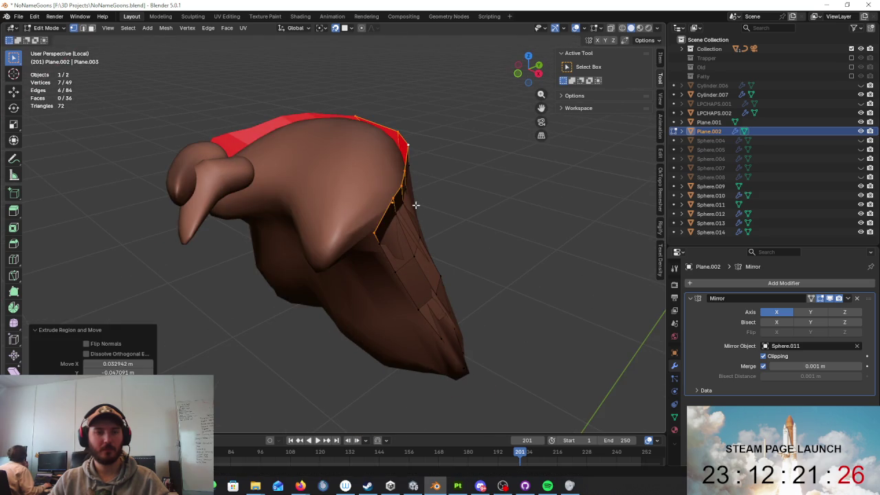
{"action": "left_click", "coordinate": [374, 237]}
{"action": "middle_click_drag", "start_coordinate": [374, 239], "coordinate": [382, 200]}
{"action": "left_click", "coordinate": [340, 204]}
- Drag the new row's vertices up over the head to follow the sculpt
{"action": "key", "text": "g"}
{"action": "left_click", "coordinate": [392, 173]}
{"action": "middle_click_drag", "start_coordinate": [393, 172], "coordinate": [351, 176]}
{"action": "key", "text": "g"}
{"action": "left_click", "coordinate": [357, 179]}
{"action": "key", "text": "g"}
{"action": "left_click", "coordinate": [354, 178]}
{"action": "key", "text": "g"}
{"action": "left_click", "coordinate": [374, 173]}
{"action": "key", "text": "g"}
{"action": "left_click", "coordinate": [409, 156]}
{"action": "middle_click_drag", "start_coordinate": [409, 156], "coordinate": [391, 157]}
{"action": "left_click", "coordinate": [397, 160]}
{"action": "scroll", "coordinate": [441, 164], "scroll_direction": "down", "scroll_amount": 2}
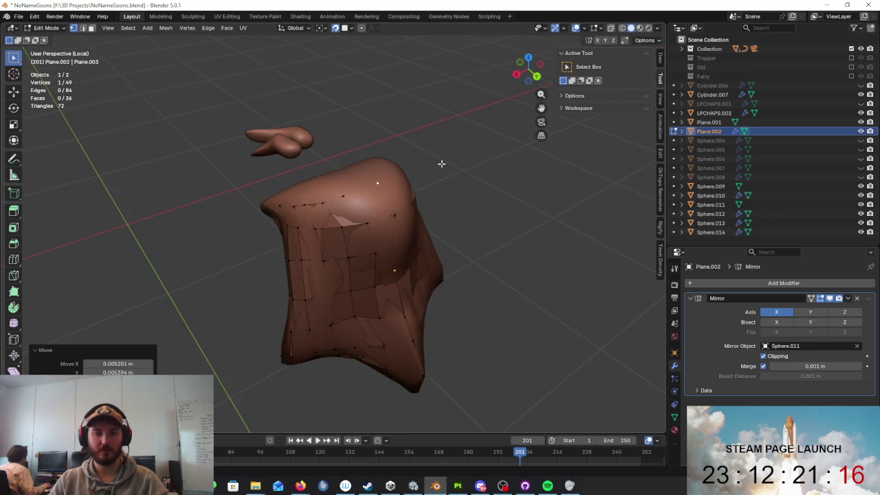
- Exit Local View with numpad / and orbit around the full character
{"action": "key", "text": "KP_Divide"}
{"action": "mouse_move", "coordinate": [499, 187]}
{"action": "middle_mouse_down"}
{"action": "mouse_move", "coordinate": [493, 142]}
{"action": "mouse_move", "coordinate": [444, 254]}
{"action": "mouse_move", "coordinate": [455, 230]}
{"action": "mouse_move", "coordinate": [371, 247]}
{"action": "mouse_move", "coordinate": [277, 236]}
{"action": "mouse_move", "coordinate": [447, 235]}
{"action": "middle_mouse_up"}
{"action": "scroll", "coordinate": [448, 236], "scroll_direction": "up", "scroll_amount": 3}
- Zoom around the hat, then isolate the retopo mesh in Local View and exit again
{"action": "scroll", "coordinate": [448, 235], "scroll_direction": "down", "scroll_amount": 2}
{"action": "scroll", "coordinate": [448, 236], "scroll_direction": "up", "scroll_amount": 3}
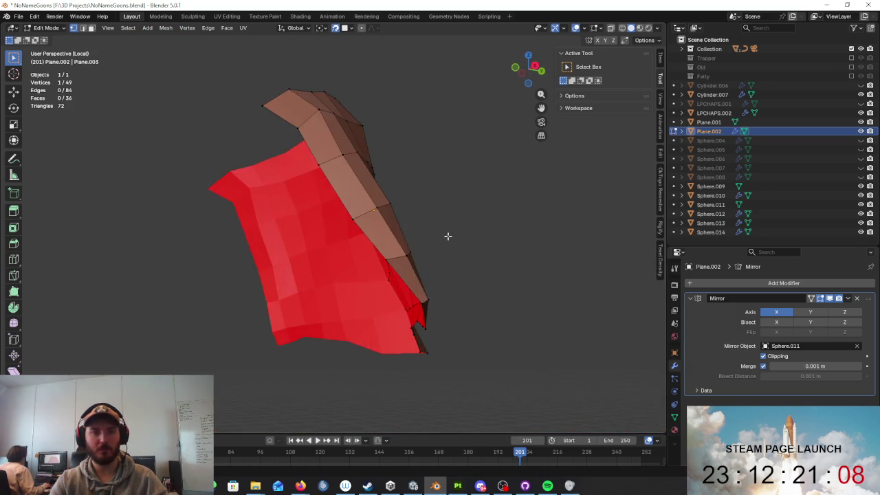
{"action": "scroll", "coordinate": [448, 236], "scroll_direction": "down", "scroll_amount": 4}
{"action": "scroll", "coordinate": [448, 279], "scroll_direction": "up", "scroll_amount": 1}
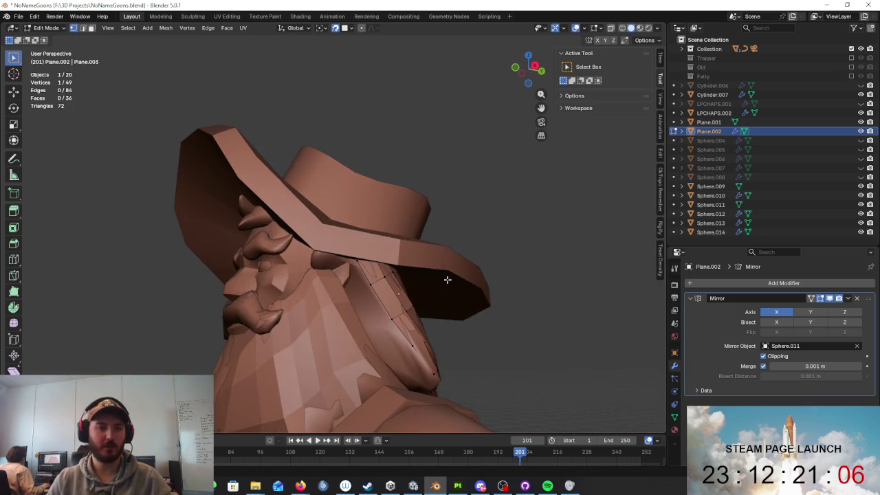
{"action": "scroll", "coordinate": [350, 277], "scroll_direction": "up", "scroll_amount": 3}
{"action": "scroll", "coordinate": [370, 304], "scroll_direction": "down", "scroll_amount": 1}
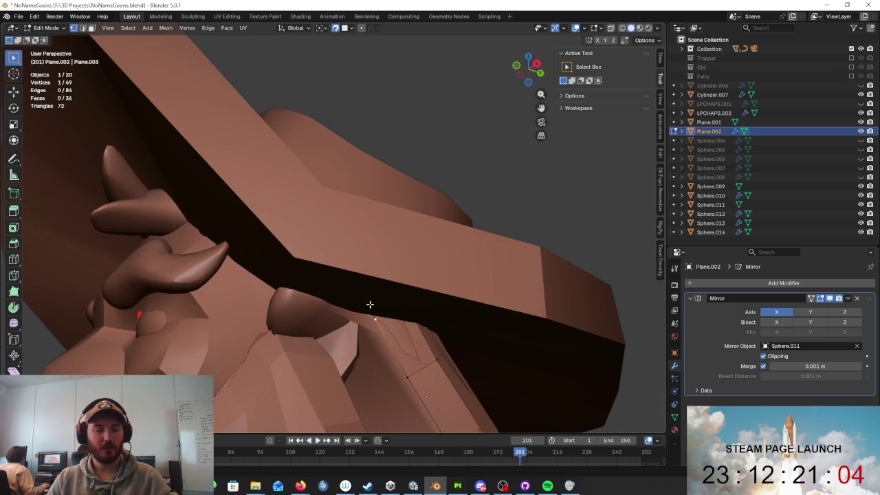
{"action": "key", "text": "KP_Divide"}
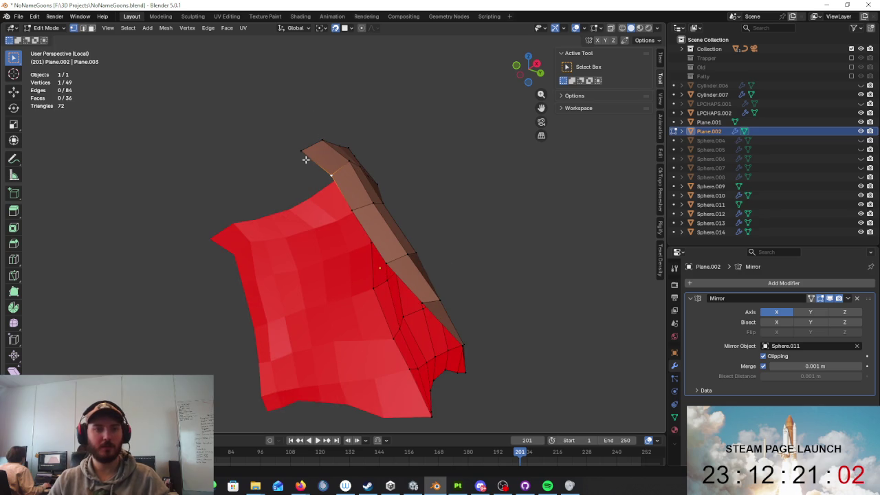
{"action": "key", "text": "KP_Divide"}
- Orbit around the hat, cancel a stray extrude, and return to Object Mode
{"action": "middle_click_drag", "start_coordinate": [320, 171], "coordinate": [412, 238]}
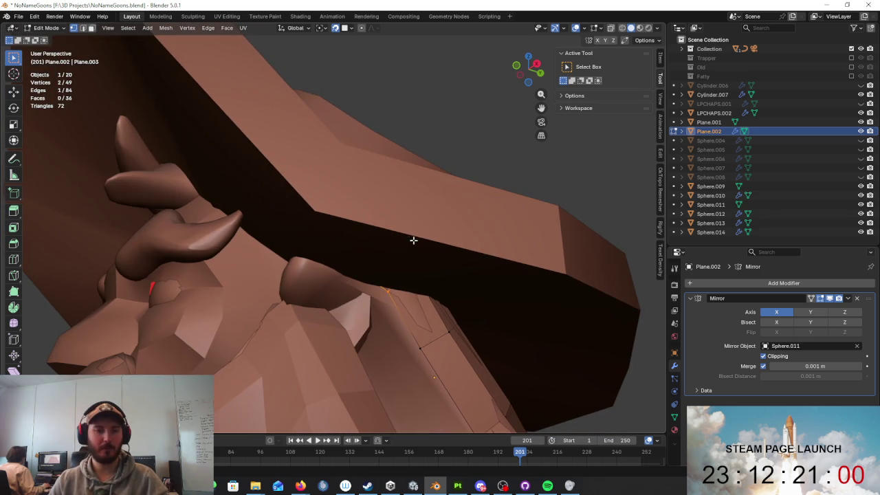
{"action": "key", "text": "e"}
{"action": "key", "text": "Escape"}
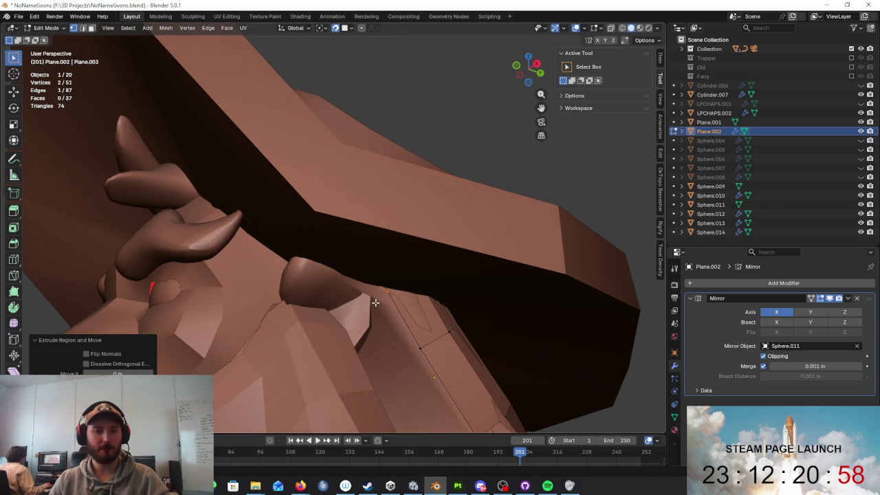
{"action": "key", "text": "Tab"}
- Isolate Sphere.011 with the retopo, select Plane.002, and exit Local View
{"action": "left_click", "coordinate": [386, 320], "text": "shift"}
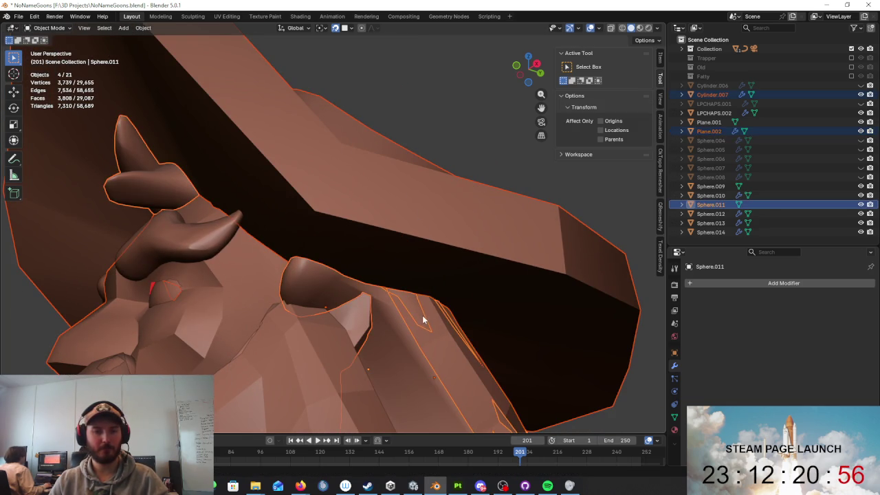
{"action": "key", "text": "KP_Divide"}
{"action": "key", "text": "KP_Divide"}
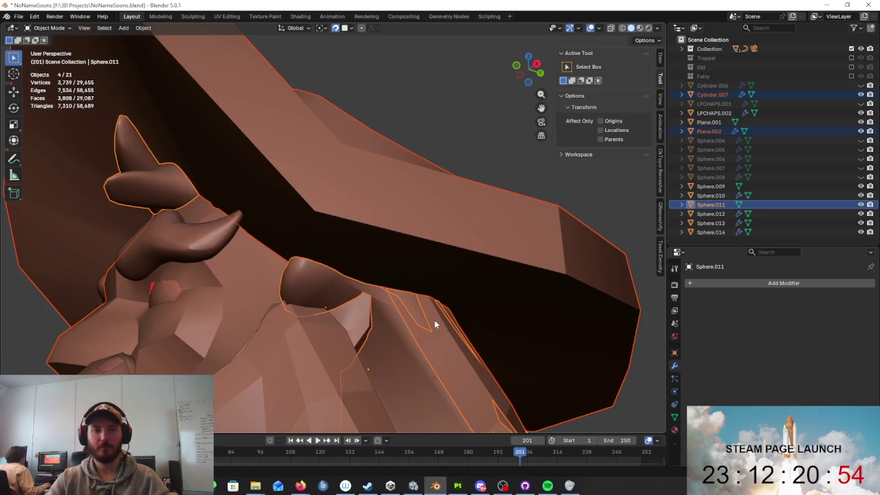
{"action": "left_click", "coordinate": [434, 321]}
{"action": "left_click", "coordinate": [431, 333]}
{"action": "left_click", "coordinate": [429, 331]}
{"action": "left_click", "coordinate": [428, 332], "text": "shift"}
{"action": "key", "text": "KP_Divide"}
{"action": "middle_click_drag", "start_coordinate": [448, 283], "coordinate": [336, 144]}
- Enter Edit Mode on Plane.002 and start moving its top vertices onto the beard
{"action": "left_click", "coordinate": [397, 232]}
{"action": "key", "text": "Tab"}
{"action": "scroll", "coordinate": [409, 244], "scroll_direction": "up", "scroll_amount": 3}
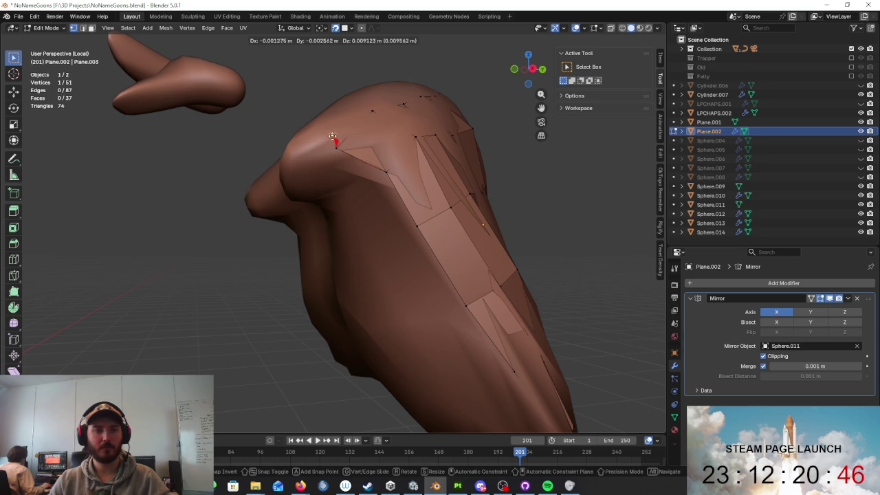
{"action": "left_click", "coordinate": [299, 164]}
{"action": "key", "text": "g"}
{"action": "left_click", "coordinate": [329, 180]}
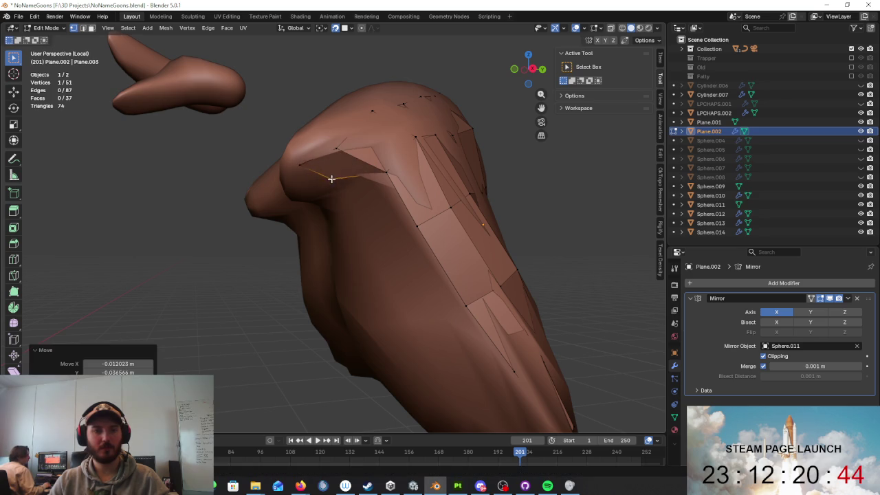
{"action": "middle_click_drag", "start_coordinate": [329, 181], "coordinate": [365, 143]}
- Reposition several more top vertices of the beard retopo from different angles
{"action": "scroll", "coordinate": [365, 143], "scroll_direction": "down", "scroll_amount": 2}
{"action": "key", "text": "g"}
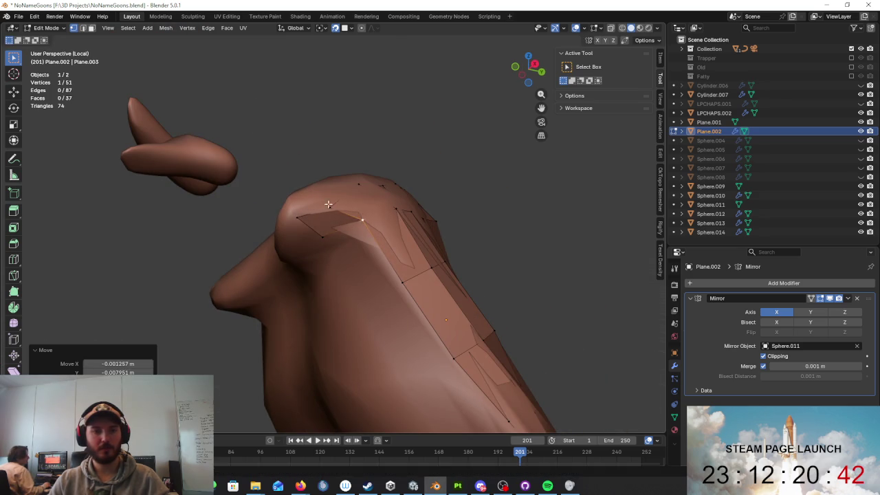
{"action": "left_click", "coordinate": [325, 197]}
{"action": "middle_click_drag", "start_coordinate": [325, 198], "coordinate": [313, 272]}
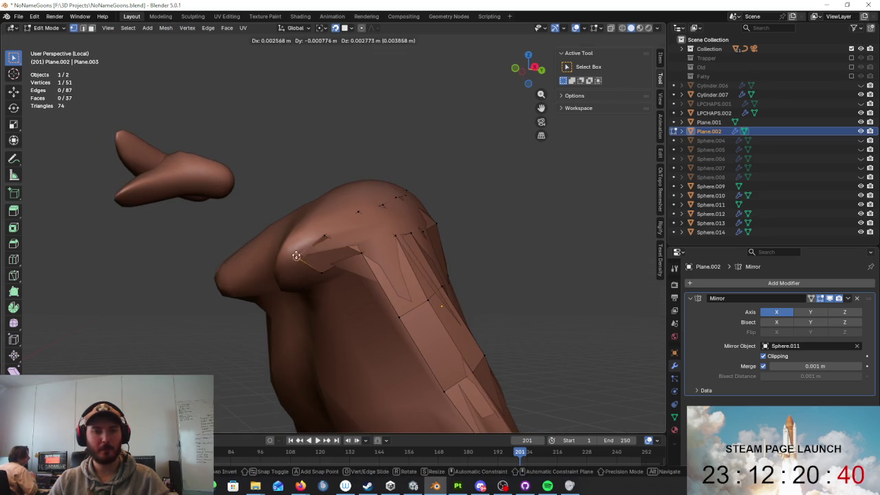
{"action": "key", "text": "g"}
{"action": "middle_click_drag", "start_coordinate": [313, 273], "coordinate": [390, 233]}
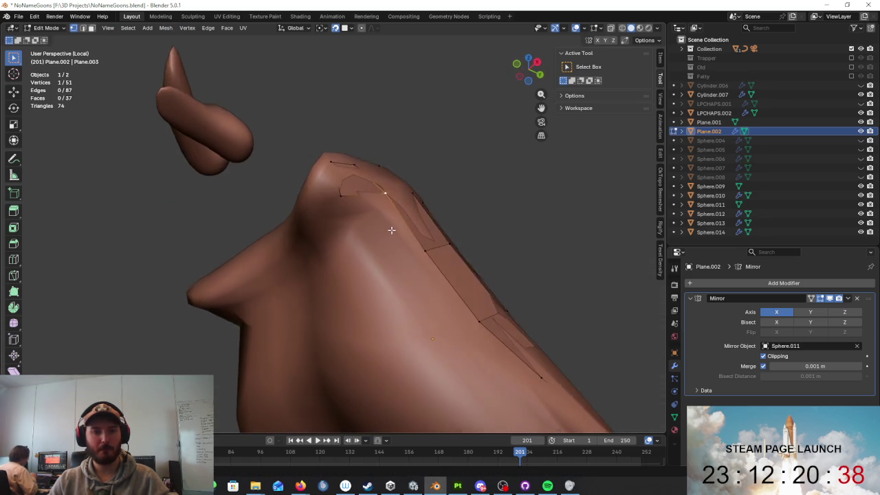
{"action": "left_click", "coordinate": [388, 198]}
{"action": "middle_click_drag", "start_coordinate": [388, 198], "coordinate": [390, 237]}
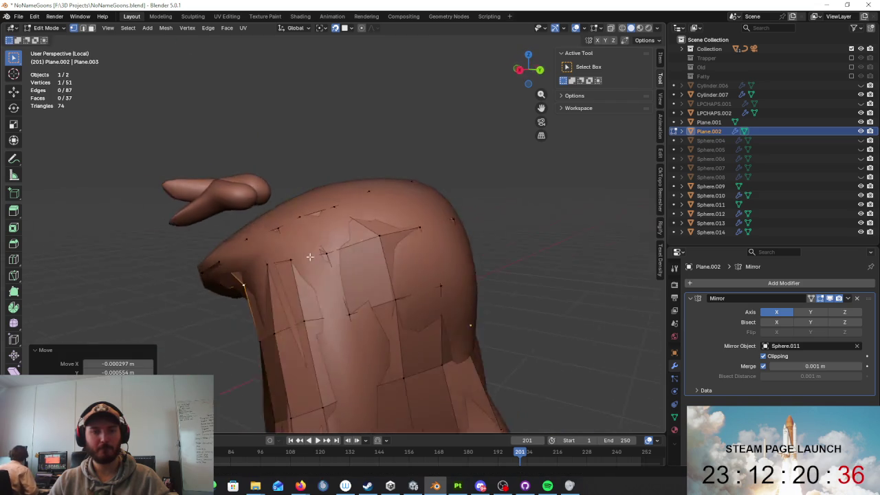
{"action": "left_click", "coordinate": [337, 223]}
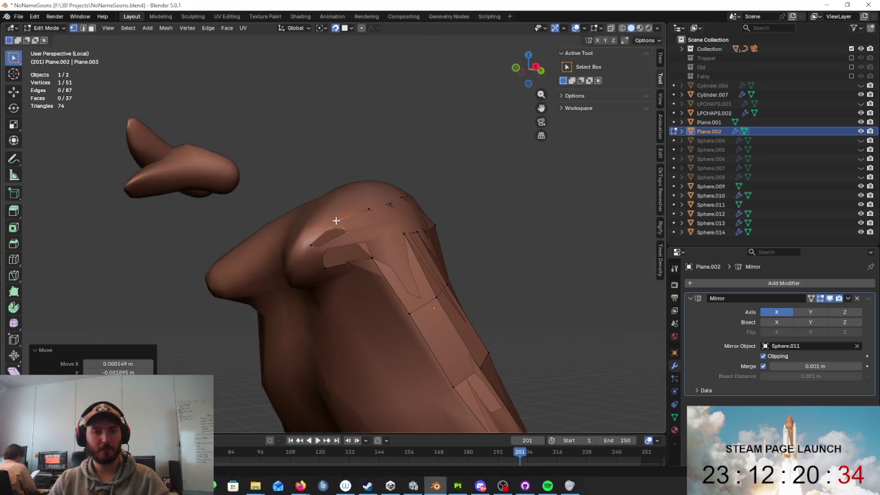
{"action": "left_click", "coordinate": [321, 235]}
{"action": "left_click", "coordinate": [300, 270]}
- Keep nudging vertices along the retopo's edge so they sit on the sculpt
{"action": "key", "text": "g"}
{"action": "left_click", "coordinate": [297, 253]}
{"action": "key", "text": "g"}
{"action": "left_click", "coordinate": [295, 271]}
{"action": "scroll", "coordinate": [295, 271], "scroll_direction": "down", "scroll_amount": 3}
{"action": "mouse_move", "coordinate": [295, 271]}
{"action": "middle_mouse_down"}
{"action": "mouse_move", "coordinate": [359, 216]}
{"action": "mouse_move", "coordinate": [393, 202]}
{"action": "mouse_move", "coordinate": [408, 218]}
{"action": "mouse_move", "coordinate": [385, 291]}
{"action": "mouse_move", "coordinate": [305, 309]}
{"action": "mouse_move", "coordinate": [177, 310]}
{"action": "mouse_move", "coordinate": [255, 252]}
{"action": "mouse_move", "coordinate": [365, 267]}
{"action": "mouse_move", "coordinate": [392, 236]}
{"action": "middle_mouse_up"}
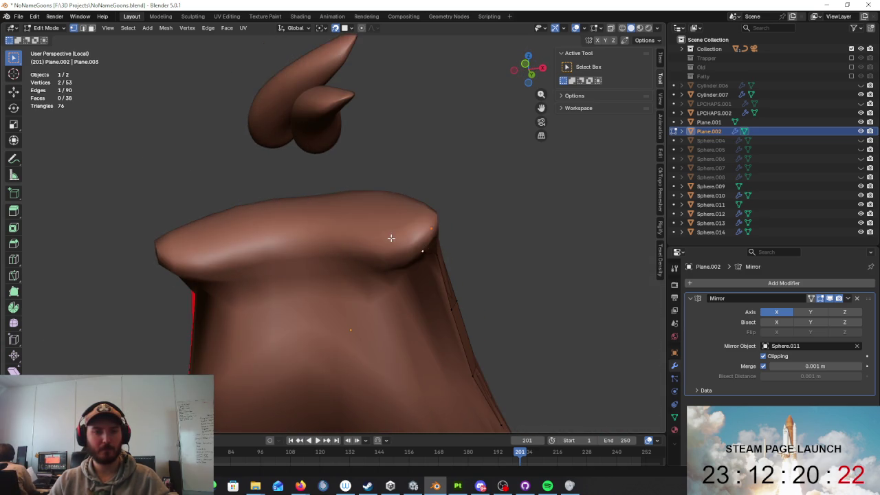
{"action": "mouse_move", "coordinate": [387, 246]}
{"action": "left_mouse_down"}
{"action": "mouse_move", "coordinate": [397, 232]}
{"action": "mouse_move", "coordinate": [391, 255]}
{"action": "mouse_move", "coordinate": [399, 265]}
{"action": "left_mouse_up"}
{"action": "left_click", "coordinate": [399, 265]}
- Adjust the face vertices near the beard edge to hug the surface
{"action": "left_click", "coordinate": [410, 239], "text": "shift"}
{"action": "middle_click_drag", "start_coordinate": [410, 238], "coordinate": [427, 243]}
{"action": "left_click", "coordinate": [396, 250]}
{"action": "left_click_drag", "start_coordinate": [391, 262], "coordinate": [454, 243]}
{"action": "mouse_move", "coordinate": [454, 243]}
{"action": "middle_mouse_down"}
{"action": "mouse_move", "coordinate": [383, 255]}
{"action": "mouse_move", "coordinate": [379, 232]}
{"action": "mouse_move", "coordinate": [391, 204]}
{"action": "middle_mouse_up"}
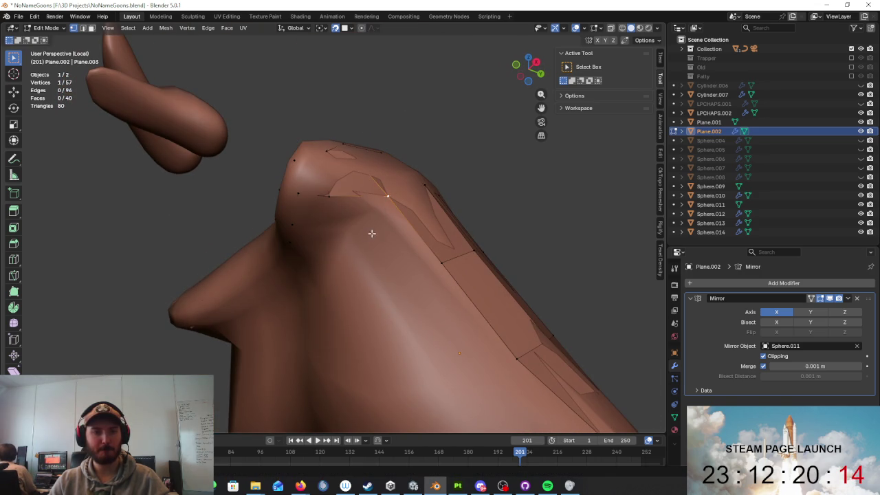
{"action": "left_click_drag", "start_coordinate": [368, 250], "coordinate": [364, 258]}
{"action": "left_click_drag", "start_coordinate": [350, 206], "coordinate": [348, 199]}
- Extrude a new vertex from the upper-left corner and place it over the beard
{"action": "left_click", "coordinate": [310, 194]}
{"action": "key", "text": "e"}
{"action": "left_click", "coordinate": [313, 195]}
{"action": "mouse_move", "coordinate": [313, 195]}
{"action": "middle_mouse_down"}
{"action": "mouse_move", "coordinate": [377, 186]}
{"action": "mouse_move", "coordinate": [426, 202]}
{"action": "middle_mouse_up"}
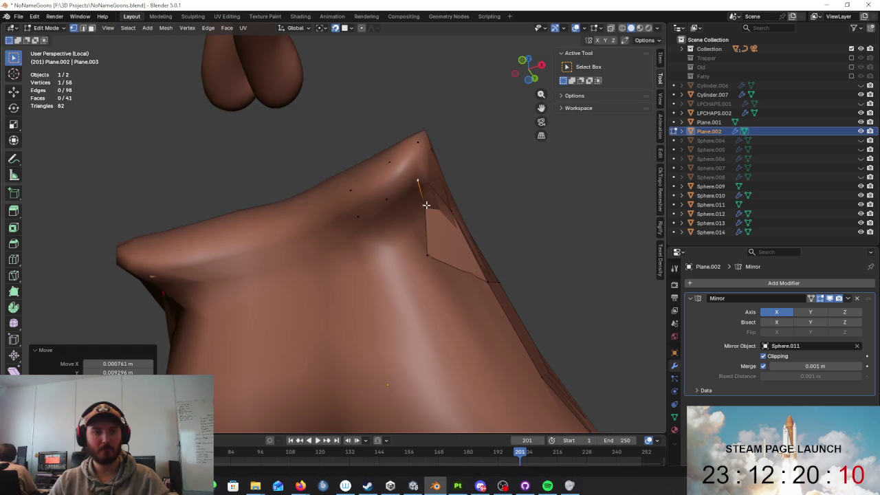
{"action": "key", "text": "g"}
{"action": "middle_click_drag", "start_coordinate": [398, 242], "coordinate": [369, 272]}
{"action": "left_click", "coordinate": [363, 306]}
- Move another vertex and fill a new face with F
{"action": "mouse_move", "coordinate": [455, 325]}
{"action": "middle_mouse_down"}
{"action": "mouse_move", "coordinate": [387, 232]}
{"action": "mouse_move", "coordinate": [330, 263]}
{"action": "middle_mouse_up"}
{"action": "key", "text": "g"}
{"action": "left_click", "coordinate": [322, 297]}
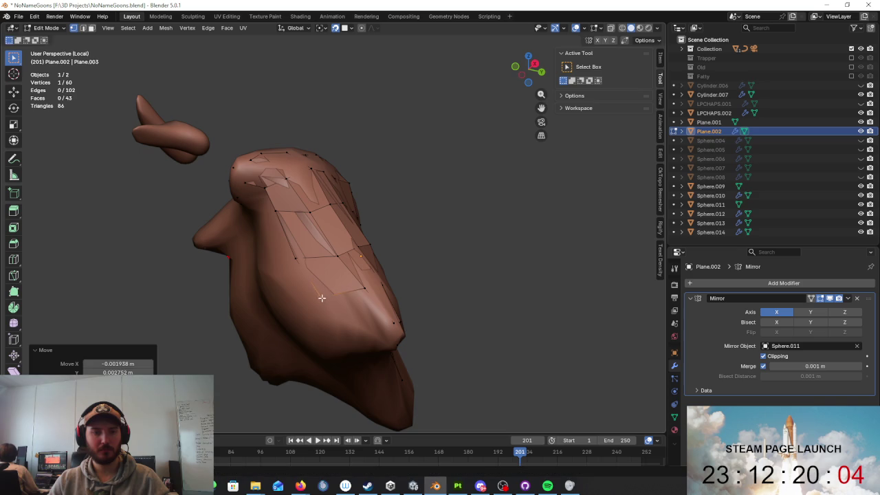
{"action": "key", "text": "f"}
{"action": "left_click", "coordinate": [347, 331]}
{"action": "mouse_move", "coordinate": [348, 332]}
{"action": "middle_mouse_down"}
{"action": "mouse_move", "coordinate": [373, 321]}
{"action": "mouse_move", "coordinate": [344, 324]}
{"action": "mouse_move", "coordinate": [419, 324]}
{"action": "middle_mouse_up"}
- Toggle Local View to check the whole character, then switch to Object Mode
{"action": "key", "text": "KP_Divide"}
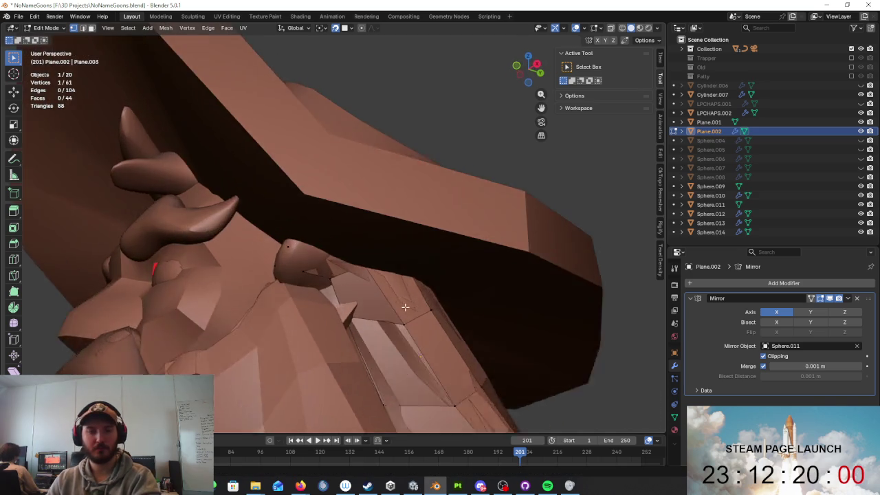
{"action": "scroll", "coordinate": [363, 324], "scroll_direction": "down", "scroll_amount": 5}
{"action": "mouse_move", "coordinate": [364, 324]}
{"action": "middle_mouse_down"}
{"action": "mouse_move", "coordinate": [330, 316]}
{"action": "mouse_move", "coordinate": [421, 300]}
{"action": "mouse_move", "coordinate": [413, 307]}
{"action": "middle_mouse_up"}
{"action": "key", "text": "KP_Divide"}
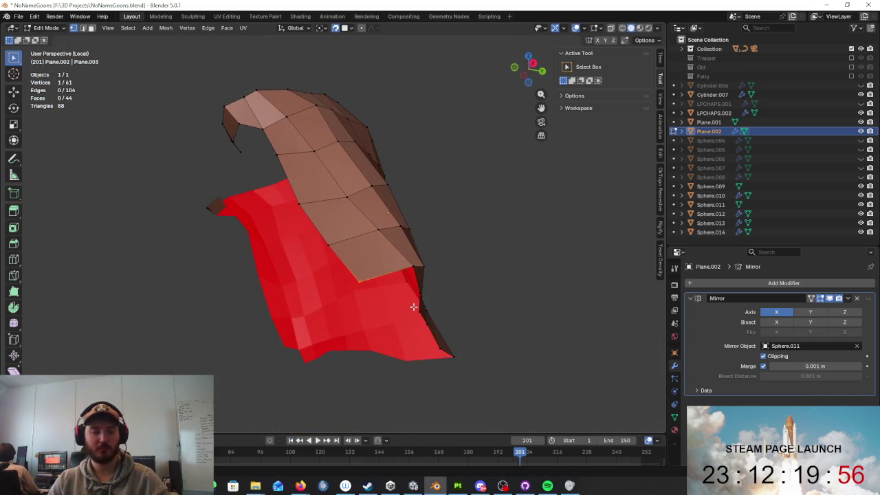
{"action": "key", "text": "KP_Divide"}
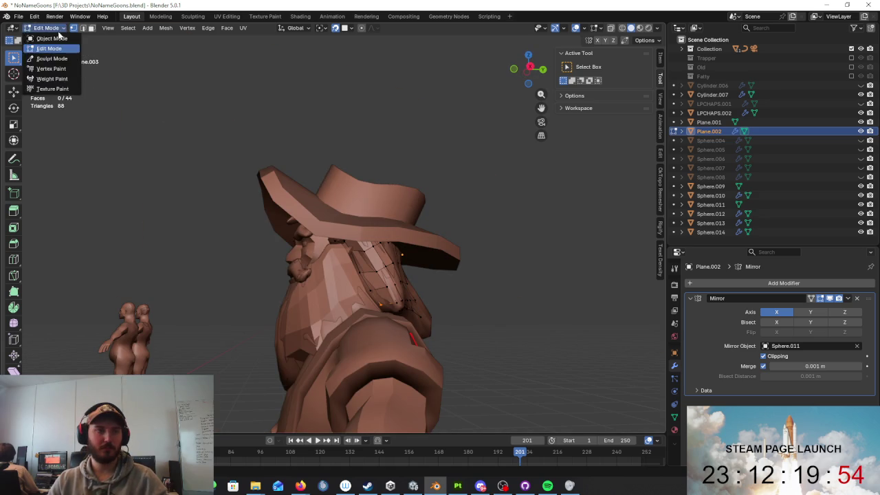
{"action": "left_click", "coordinate": [46, 28]}
{"action": "left_click", "coordinate": [47, 43]}
- Isolate Plane.002 with the Sphere.011 sculpt and enter Edit Mode on the retopo
{"action": "middle_click_drag", "start_coordinate": [296, 275], "coordinate": [323, 260]}
{"action": "left_click", "coordinate": [356, 281], "text": "shift"}
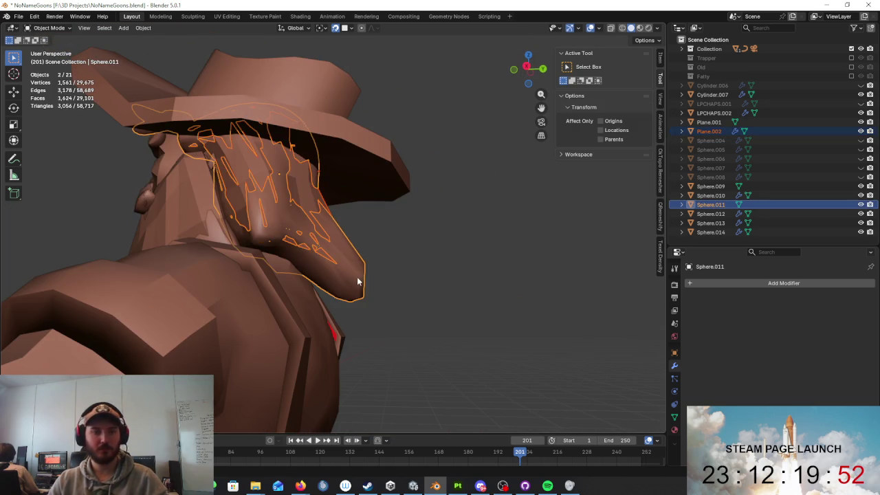
{"action": "key", "text": "KP_Divide"}
{"action": "mouse_move", "coordinate": [410, 274]}
{"action": "middle_mouse_down"}
{"action": "mouse_move", "coordinate": [399, 298]}
{"action": "mouse_move", "coordinate": [383, 226]}
{"action": "mouse_move", "coordinate": [440, 288]}
{"action": "middle_mouse_up"}
{"action": "left_click", "coordinate": [398, 299]}
{"action": "key", "text": "Tab"}
- Select a top edge path, check it in wireframe, and move its vertices
{"action": "left_click", "coordinate": [458, 311], "text": "ctrl"}
{"action": "mouse_move", "coordinate": [511, 266]}
{"action": "middle_mouse_down"}
{"action": "mouse_move", "coordinate": [501, 259]}
{"action": "mouse_move", "coordinate": [491, 275]}
{"action": "mouse_move", "coordinate": [474, 260]}
{"action": "middle_mouse_up"}
{"action": "key", "text": "shift+z"}
{"action": "key", "text": "shift+z"}
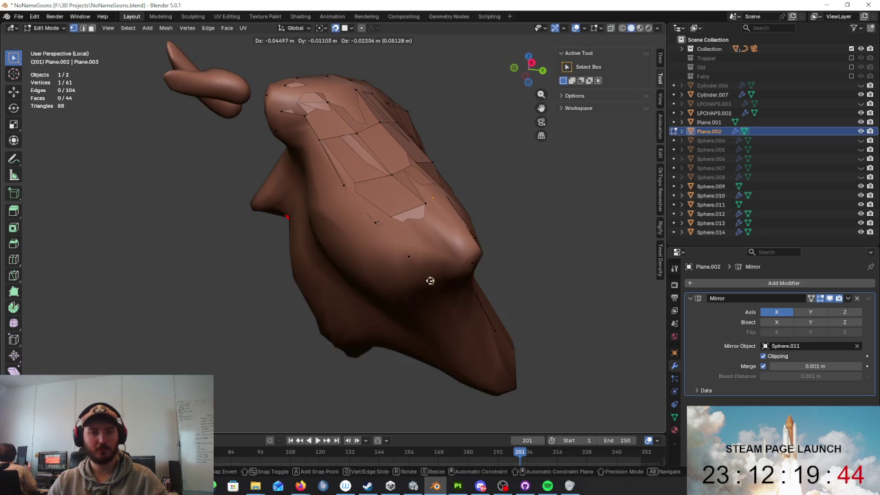
{"action": "left_click", "coordinate": [429, 278]}
{"action": "key", "text": "shift+z"}
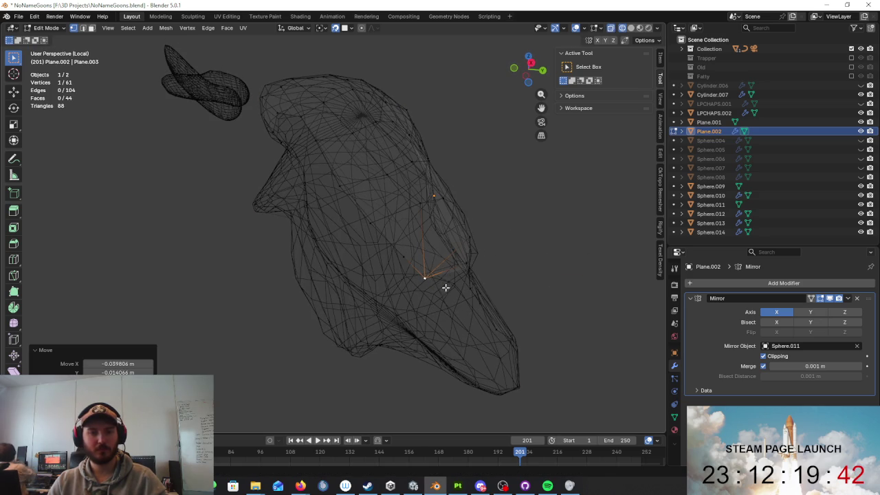
{"action": "left_click", "coordinate": [424, 277]}
{"action": "key", "text": "z"}
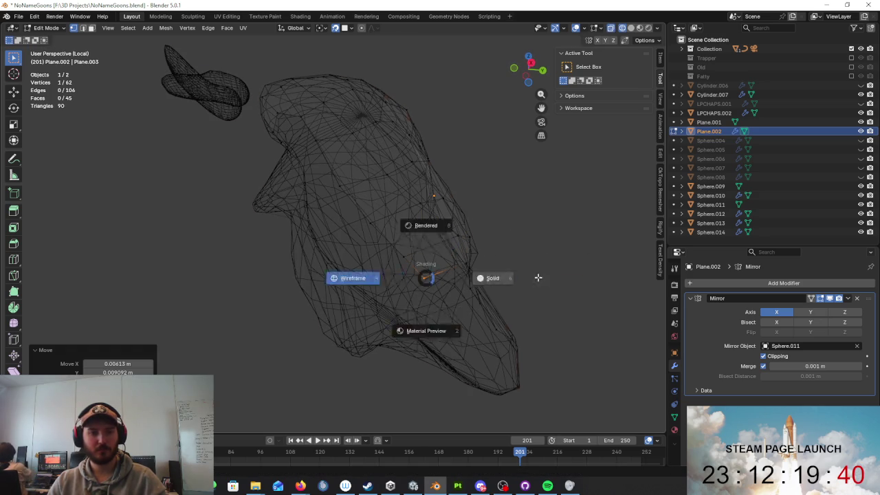
{"action": "left_click", "coordinate": [498, 272]}
- Scale the selected top vertices down slightly and zoom out to review
{"action": "middle_click_drag", "start_coordinate": [498, 273], "coordinate": [522, 289]}
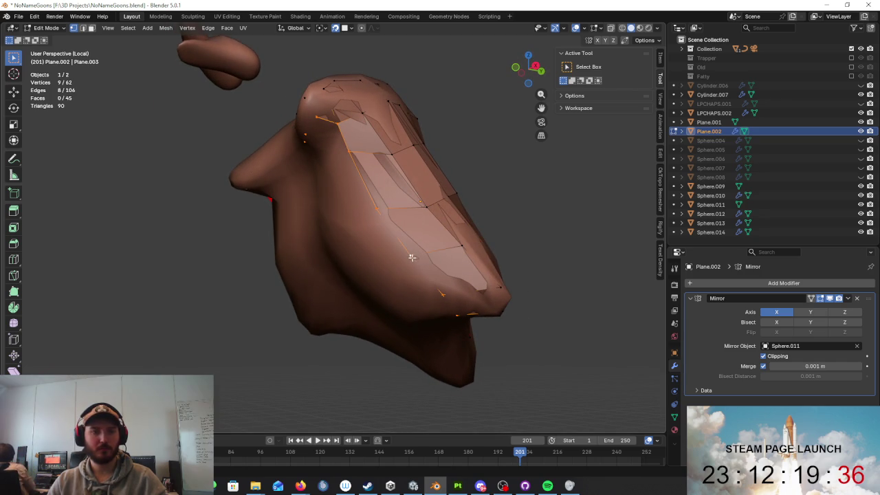
{"action": "mouse_move", "coordinate": [415, 257]}
{"action": "middle_mouse_down"}
{"action": "mouse_move", "coordinate": [351, 236]}
{"action": "mouse_move", "coordinate": [422, 232]}
{"action": "mouse_move", "coordinate": [420, 241]}
{"action": "middle_mouse_up"}
{"action": "key", "text": "g"}
{"action": "key", "text": "Escape"}
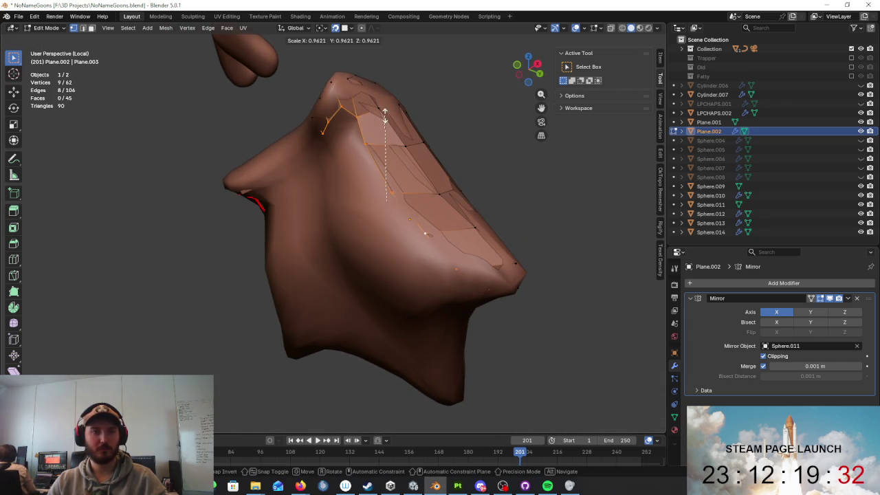
{"action": "left_click", "coordinate": [383, 117]}
{"action": "mouse_move", "coordinate": [408, 128]}
{"action": "middle_mouse_down"}
{"action": "mouse_move", "coordinate": [470, 204]}
{"action": "mouse_move", "coordinate": [447, 227]}
{"action": "mouse_move", "coordinate": [480, 243]}
{"action": "mouse_move", "coordinate": [534, 222]}
{"action": "mouse_move", "coordinate": [544, 236]}
{"action": "mouse_move", "coordinate": [398, 201]}
{"action": "mouse_move", "coordinate": [371, 180]}
{"action": "middle_mouse_up"}
{"action": "scroll", "coordinate": [424, 248], "scroll_direction": "down", "scroll_amount": 3}
- Extrude the selected top edges into a new row and move it into place
{"action": "key", "text": "e"}
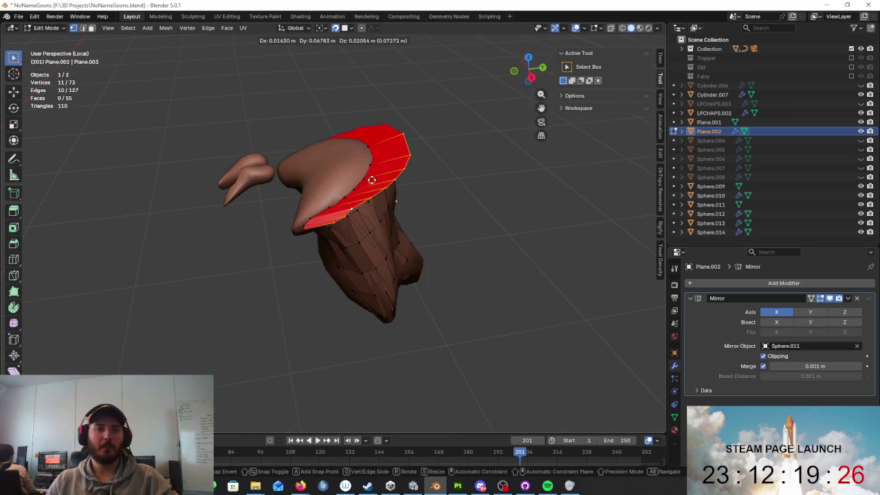
{"action": "right_click", "coordinate": [352, 176]}
{"action": "key", "text": "s"}
{"action": "right_click", "coordinate": [341, 177]}
{"action": "key", "text": "g"}
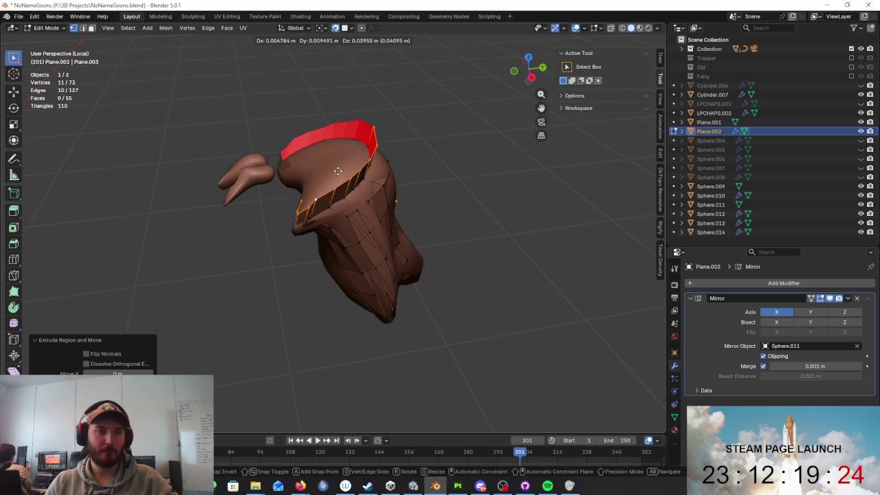
{"action": "left_click", "coordinate": [331, 183]}
{"action": "key", "text": "g"}
{"action": "mouse_move", "coordinate": [399, 197]}
{"action": "middle_mouse_down"}
{"action": "mouse_move", "coordinate": [438, 213]}
{"action": "mouse_move", "coordinate": [385, 172]}
{"action": "mouse_move", "coordinate": [357, 177]}
{"action": "middle_mouse_up"}
{"action": "scroll", "coordinate": [383, 167], "scroll_direction": "up", "scroll_amount": 4}
- Move single vertices of the new row down onto the beard surface
{"action": "left_click", "coordinate": [370, 165]}
{"action": "key", "text": "g"}
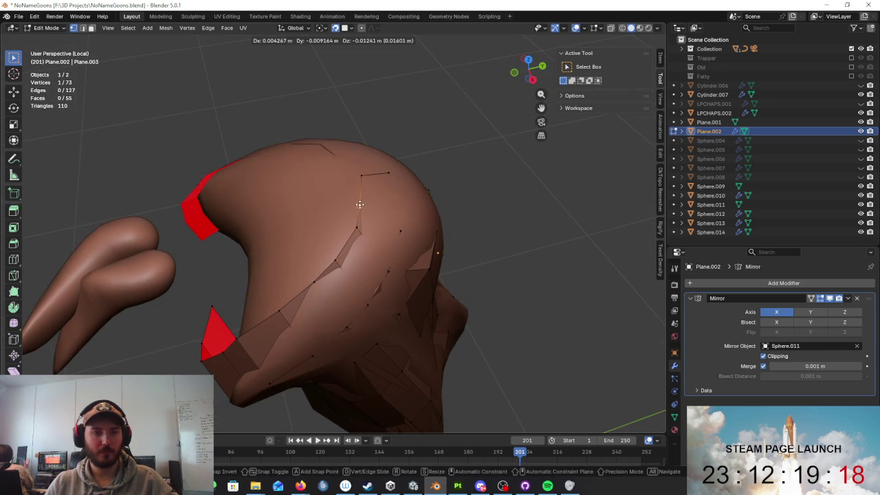
{"action": "left_click", "coordinate": [336, 261]}
{"action": "key", "text": "g"}
{"action": "left_click", "coordinate": [315, 287]}
{"action": "key", "text": "g"}
{"action": "left_click", "coordinate": [291, 310]}
{"action": "middle_click_drag", "start_coordinate": [290, 310], "coordinate": [315, 344]}
{"action": "key", "text": "g"}
{"action": "left_click", "coordinate": [306, 355]}
- Nudge the remaining vertices onto the sculpt, orbiting to check placement
{"action": "key", "text": "g"}
{"action": "left_click", "coordinate": [314, 365]}
{"action": "middle_click_drag", "start_coordinate": [315, 364], "coordinate": [379, 314]}
{"action": "key", "text": "g"}
{"action": "left_click", "coordinate": [387, 292]}
{"action": "key", "text": "g"}
{"action": "left_click", "coordinate": [317, 272]}
{"action": "key", "text": "g"}
{"action": "left_click", "coordinate": [367, 259]}
{"action": "mouse_move", "coordinate": [366, 259]}
{"action": "middle_mouse_down"}
{"action": "mouse_move", "coordinate": [408, 210]}
{"action": "mouse_move", "coordinate": [383, 204]}
{"action": "mouse_move", "coordinate": [354, 236]}
{"action": "mouse_move", "coordinate": [279, 222]}
{"action": "mouse_move", "coordinate": [252, 204]}
{"action": "mouse_move", "coordinate": [331, 239]}
{"action": "mouse_move", "coordinate": [381, 212]}
{"action": "mouse_move", "coordinate": [443, 215]}
{"action": "mouse_move", "coordinate": [489, 197]}
{"action": "mouse_move", "coordinate": [464, 259]}
{"action": "mouse_move", "coordinate": [423, 234]}
{"action": "mouse_move", "coordinate": [375, 257]}
{"action": "mouse_move", "coordinate": [391, 249]}
{"action": "mouse_move", "coordinate": [371, 233]}
{"action": "middle_mouse_up"}
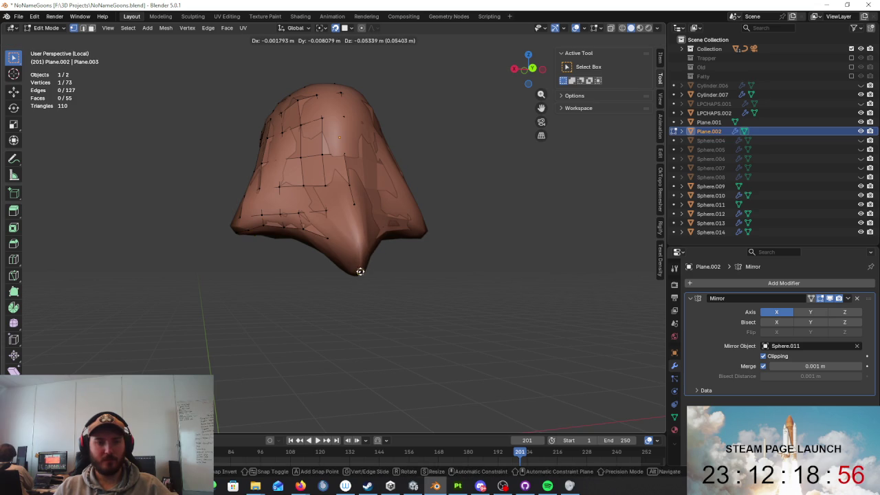
- Reposition the first beard retopo vertices, checking their placement in X-ray view
{"action": "left_click", "coordinate": [360, 270]}
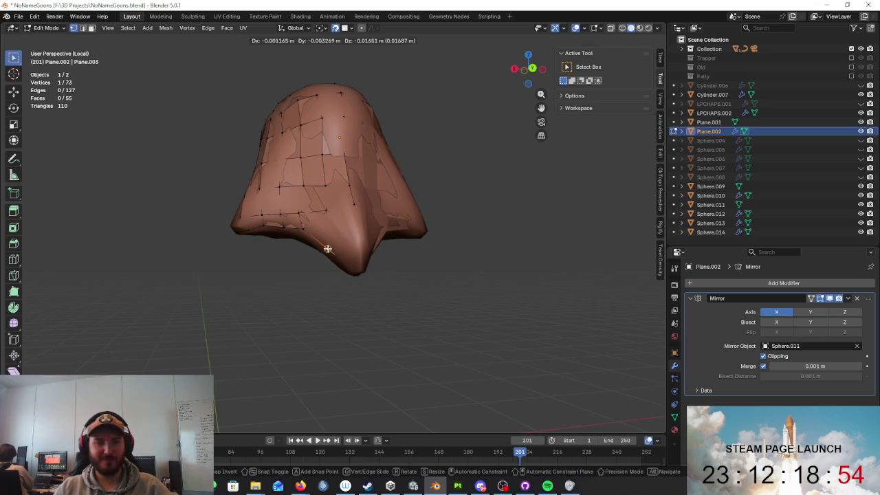
{"action": "left_click", "coordinate": [328, 249]}
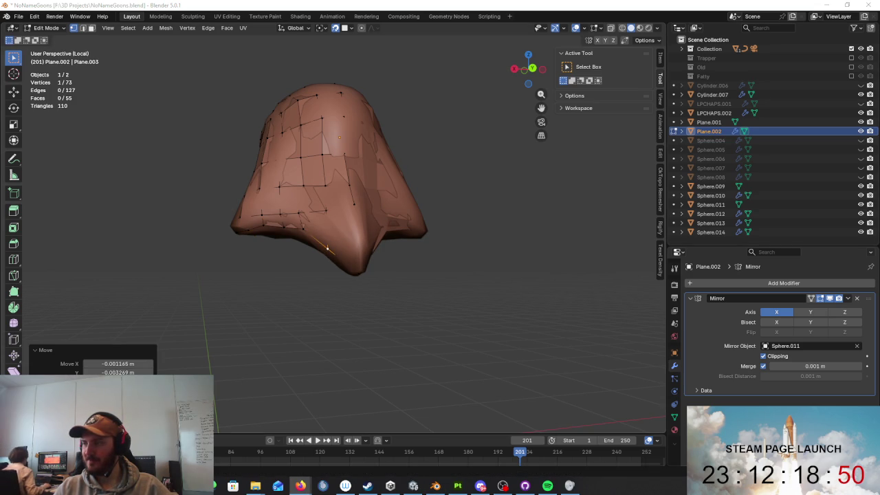
{"action": "mouse_move", "coordinate": [499, 201]}
{"action": "middle_mouse_down"}
{"action": "mouse_move", "coordinate": [428, 204]}
{"action": "mouse_move", "coordinate": [470, 213]}
{"action": "mouse_move", "coordinate": [475, 190]}
{"action": "mouse_move", "coordinate": [413, 195]}
{"action": "mouse_move", "coordinate": [489, 192]}
{"action": "mouse_move", "coordinate": [522, 166]}
{"action": "middle_mouse_up"}
{"action": "mouse_move", "coordinate": [459, 228]}
{"action": "middle_mouse_down"}
{"action": "mouse_move", "coordinate": [420, 229]}
{"action": "mouse_move", "coordinate": [357, 204]}
{"action": "middle_mouse_up"}
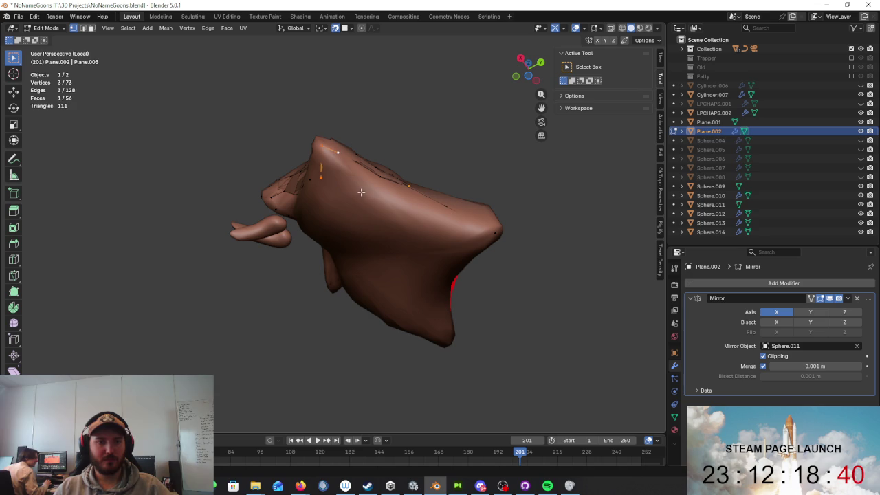
{"action": "key", "text": "shift+z"}
{"action": "left_click", "coordinate": [305, 193]}
{"action": "mouse_move", "coordinate": [304, 193]}
{"action": "middle_mouse_down"}
{"action": "mouse_move", "coordinate": [379, 206]}
{"action": "mouse_move", "coordinate": [379, 226]}
{"action": "mouse_move", "coordinate": [416, 236]}
{"action": "mouse_move", "coordinate": [386, 226]}
{"action": "middle_mouse_up"}
{"action": "key", "text": "shift+z"}
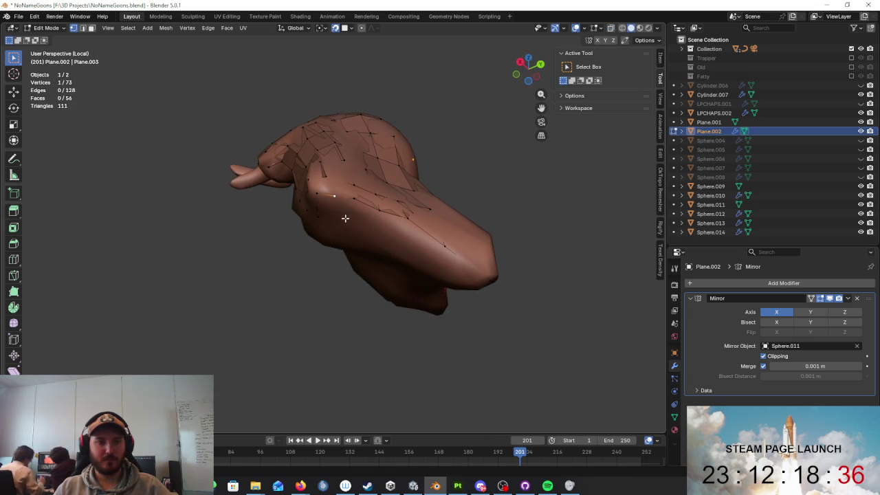
- Move more vertices along the beard mesh to shape the new faces
{"action": "left_click", "coordinate": [344, 218]}
{"action": "key", "text": "shift+z"}
{"action": "middle_click_drag", "start_coordinate": [324, 220], "coordinate": [363, 206]}
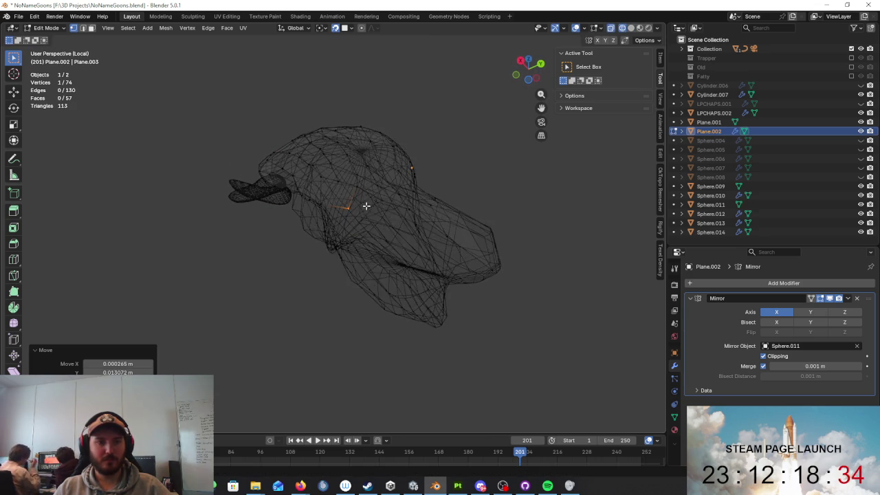
{"action": "key", "text": "shift+z"}
{"action": "left_click", "coordinate": [374, 219]}
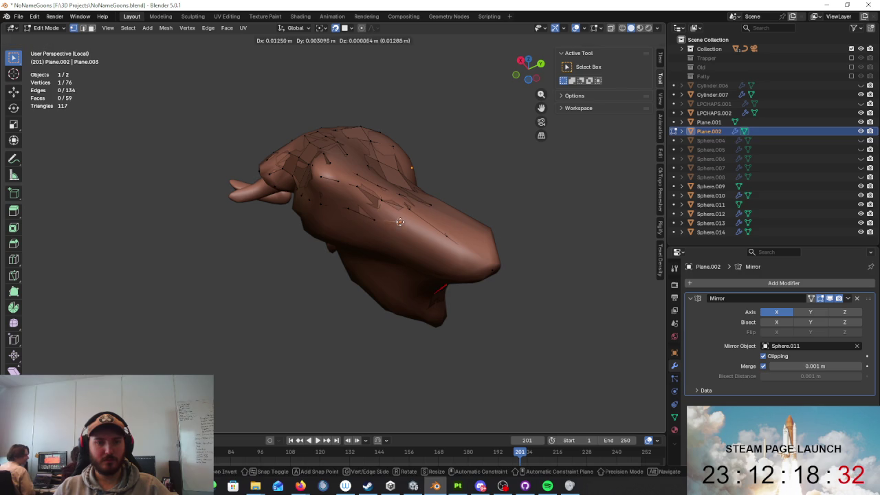
{"action": "left_click", "coordinate": [400, 229]}
{"action": "left_click", "coordinate": [434, 249]}
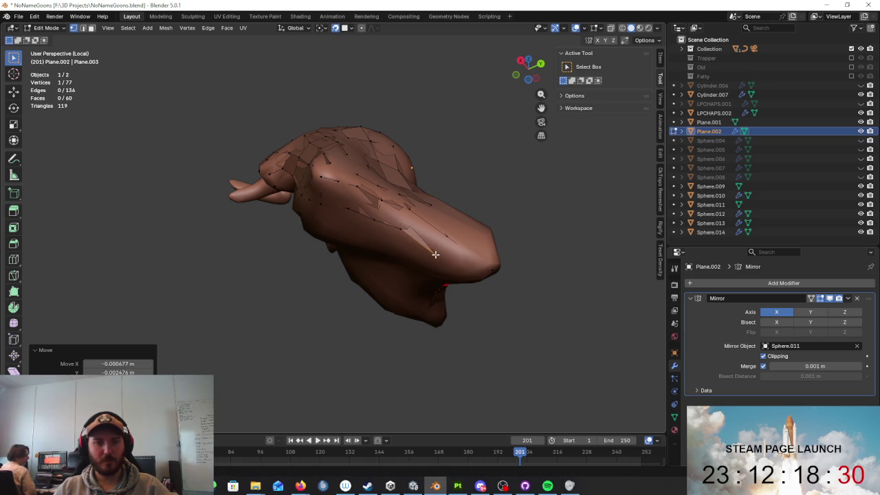
{"action": "middle_click_drag", "start_coordinate": [433, 248], "coordinate": [407, 238]}
- Extrude a new vertex to form another face and nudge vertices into place
{"action": "key", "text": "e"}
{"action": "left_click", "coordinate": [399, 241]}
{"action": "key", "text": "shift+z"}
{"action": "middle_click_drag", "start_coordinate": [463, 255], "coordinate": [422, 232]}
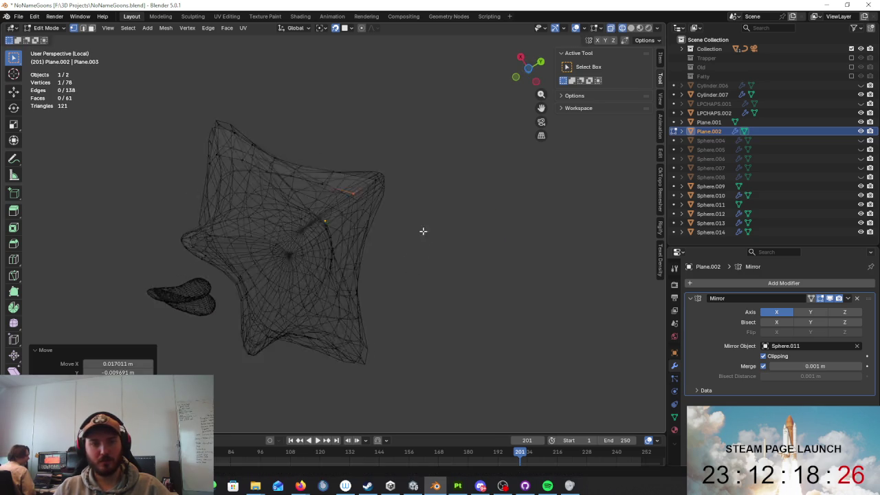
{"action": "key", "text": "shift+z"}
{"action": "key", "text": "g"}
{"action": "left_click", "coordinate": [419, 179]}
{"action": "mouse_move", "coordinate": [419, 179]}
{"action": "middle_mouse_down"}
{"action": "mouse_move", "coordinate": [350, 146]}
{"action": "mouse_move", "coordinate": [385, 172]}
{"action": "mouse_move", "coordinate": [405, 151]}
{"action": "mouse_move", "coordinate": [430, 147]}
{"action": "mouse_move", "coordinate": [448, 197]}
{"action": "mouse_move", "coordinate": [405, 241]}
{"action": "mouse_move", "coordinate": [471, 286]}
{"action": "mouse_move", "coordinate": [403, 300]}
{"action": "mouse_move", "coordinate": [338, 226]}
{"action": "mouse_move", "coordinate": [422, 184]}
{"action": "mouse_move", "coordinate": [445, 153]}
{"action": "mouse_move", "coordinate": [428, 197]}
{"action": "mouse_move", "coordinate": [379, 164]}
{"action": "mouse_move", "coordinate": [324, 163]}
{"action": "mouse_move", "coordinate": [364, 293]}
{"action": "mouse_move", "coordinate": [333, 286]}
{"action": "mouse_move", "coordinate": [395, 301]}
{"action": "middle_mouse_up"}
{"action": "key", "text": "g"}
{"action": "left_click", "coordinate": [419, 179]}
{"action": "scroll", "coordinate": [471, 285], "scroll_direction": "up", "scroll_amount": 2}
- Select the left edge row and slightly nudge a front vertex
{"action": "left_click", "coordinate": [302, 168], "text": "alt"}
{"action": "left_click", "coordinate": [334, 286]}
{"action": "key", "text": "g"}
{"action": "left_click", "coordinate": [334, 275]}
- Add an edge loop near the beard's bottom, slide it up, and exit to Object Mode
{"action": "key", "text": "alt+z"}
{"action": "key", "text": "alt+z"}
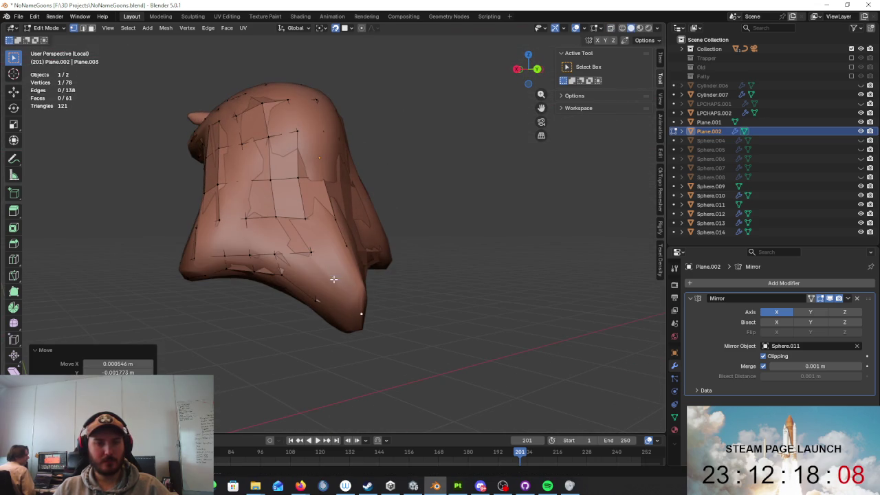
{"action": "key", "text": "ctrl+r"}
{"action": "left_click", "coordinate": [342, 275]}
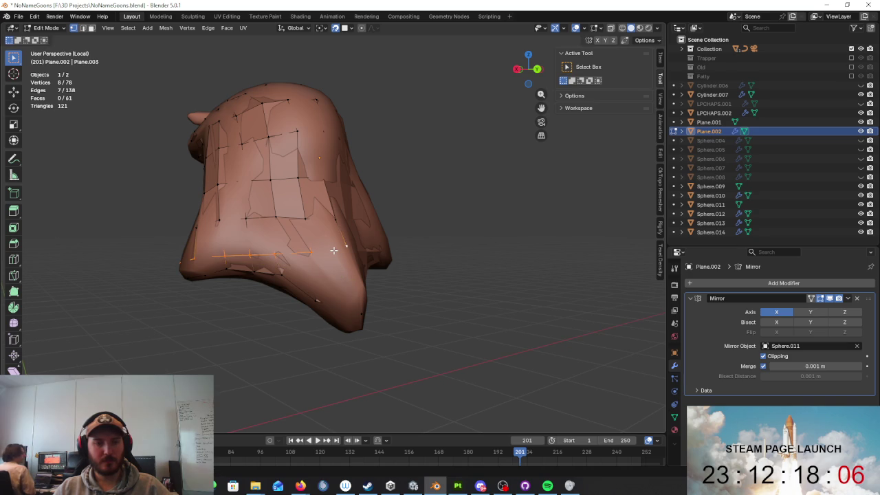
{"action": "left_click", "coordinate": [332, 247]}
{"action": "middle_click_drag", "start_coordinate": [398, 255], "coordinate": [570, 259]}
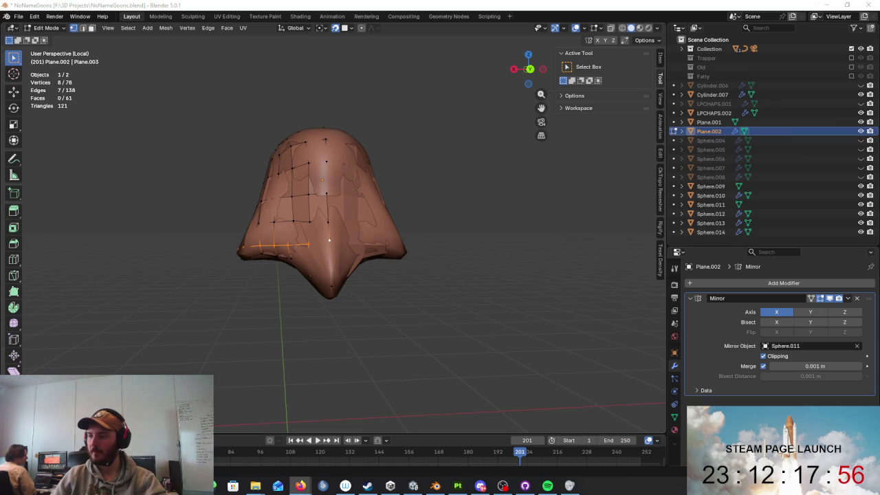
{"action": "mouse_move", "coordinate": [383, 192]}
{"action": "middle_mouse_down"}
{"action": "mouse_move", "coordinate": [393, 195]}
{"action": "mouse_move", "coordinate": [403, 227]}
{"action": "mouse_move", "coordinate": [387, 229]}
{"action": "mouse_move", "coordinate": [410, 226]}
{"action": "mouse_move", "coordinate": [451, 265]}
{"action": "mouse_move", "coordinate": [460, 224]}
{"action": "mouse_move", "coordinate": [515, 349]}
{"action": "middle_mouse_up"}
{"action": "scroll", "coordinate": [410, 226], "scroll_direction": "up", "scroll_amount": 3}
{"action": "key", "text": "Tab"}
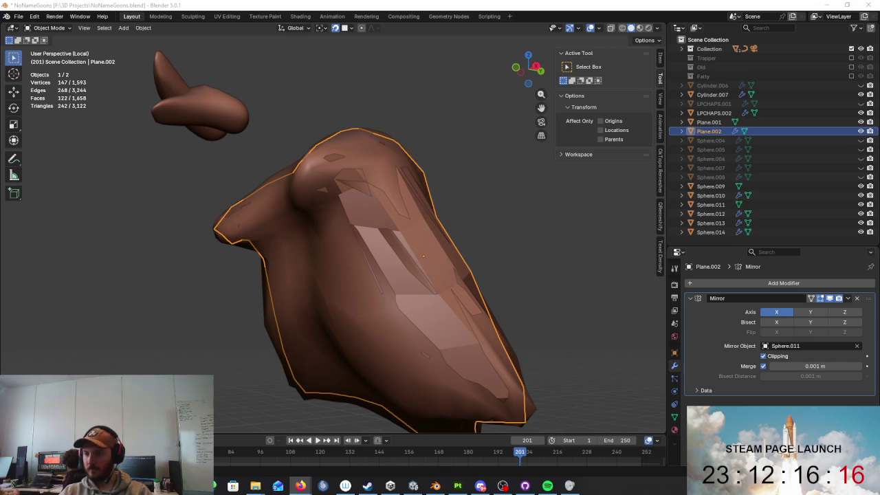
- Separate the ear piece of Sphere.011 into its own object
{"action": "mouse_move", "coordinate": [648, 282]}
{"action": "middle_mouse_down"}
{"action": "mouse_move", "coordinate": [450, 283]}
{"action": "mouse_move", "coordinate": [506, 310]}
{"action": "mouse_move", "coordinate": [428, 307]}
{"action": "mouse_move", "coordinate": [405, 294]}
{"action": "middle_mouse_up"}
{"action": "mouse_move", "coordinate": [480, 282]}
{"action": "middle_mouse_down"}
{"action": "mouse_move", "coordinate": [464, 310]}
{"action": "mouse_move", "coordinate": [450, 240]}
{"action": "mouse_move", "coordinate": [548, 282]}
{"action": "mouse_move", "coordinate": [518, 315]}
{"action": "mouse_move", "coordinate": [480, 302]}
{"action": "mouse_move", "coordinate": [420, 203]}
{"action": "mouse_move", "coordinate": [472, 227]}
{"action": "mouse_move", "coordinate": [355, 300]}
{"action": "middle_mouse_up"}
{"action": "key", "text": "Tab"}
{"action": "key", "text": "Tab"}
{"action": "left_click", "coordinate": [421, 204]}
{"action": "key", "text": "shift+a"}
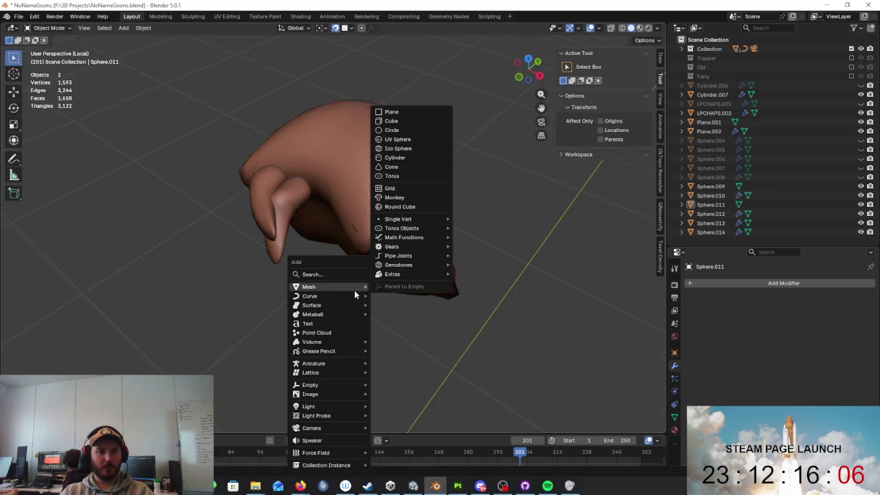
{"action": "key", "text": "Tab"}
{"action": "key", "text": "Tab"}
{"action": "key", "text": "Tab"}
{"action": "left_click", "coordinate": [296, 203]}
{"action": "key", "text": "ctrl+l"}
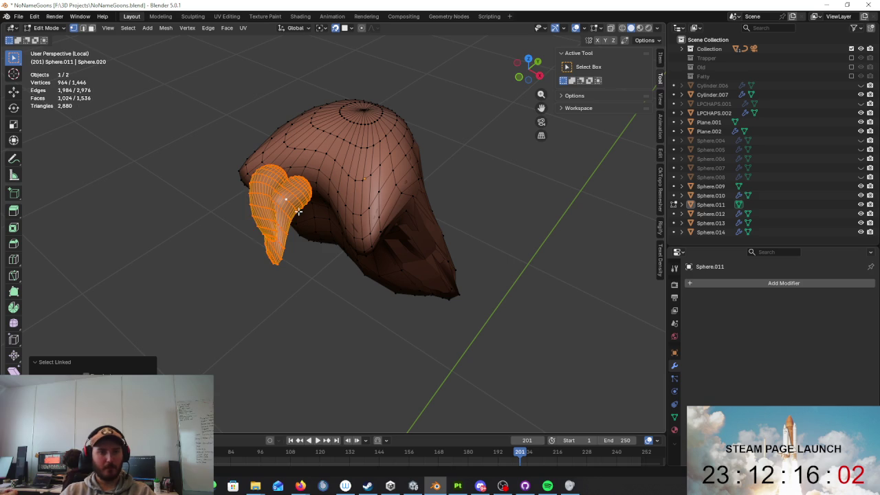
{"action": "right_click", "coordinate": [283, 230]}
{"action": "mouse_move", "coordinate": [275, 439]}
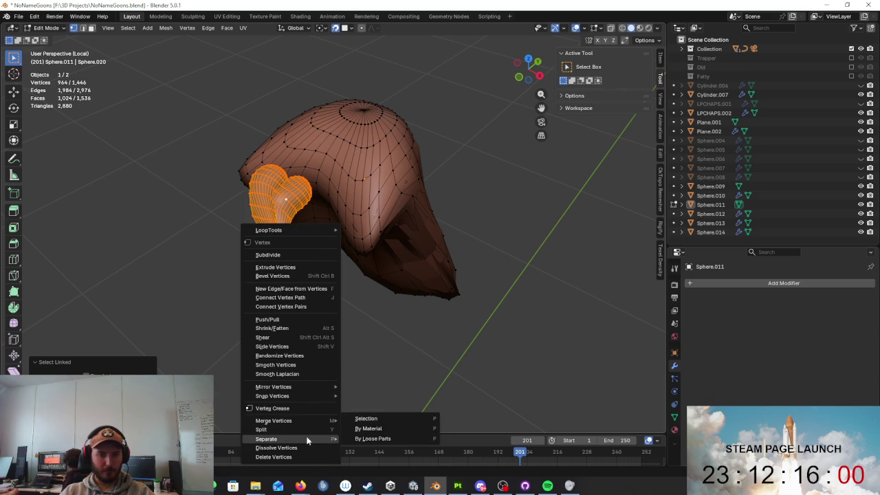
{"action": "left_click", "coordinate": [380, 418]}
- Return to the full character view and delete Sphere.009
{"action": "key", "text": "KP_Divide"}
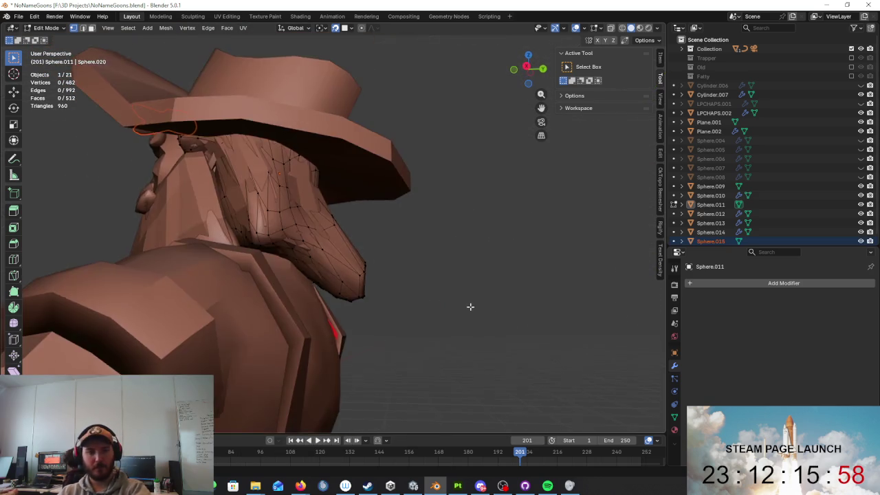
{"action": "middle_click_drag", "start_coordinate": [470, 306], "coordinate": [448, 293]}
{"action": "mouse_move", "coordinate": [378, 266]}
{"action": "middle_mouse_down"}
{"action": "mouse_move", "coordinate": [454, 366]}
{"action": "mouse_move", "coordinate": [482, 326]}
{"action": "mouse_move", "coordinate": [311, 232]}
{"action": "middle_mouse_up"}
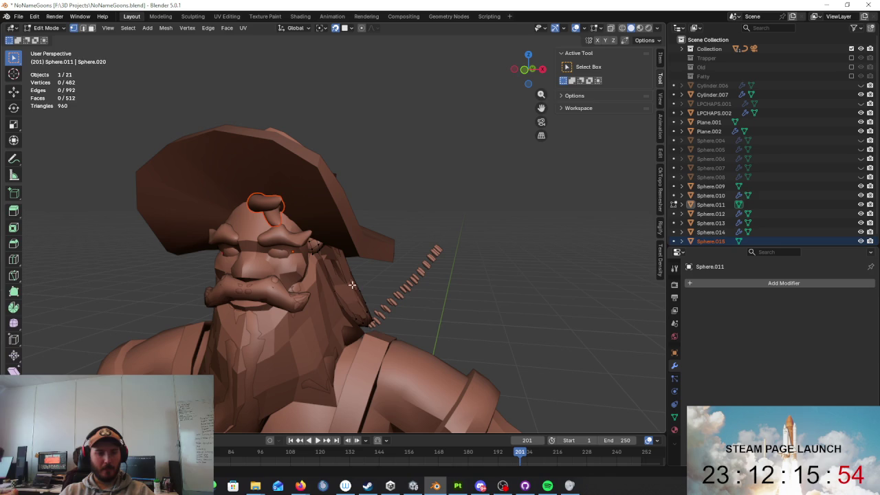
{"action": "key", "text": "Tab"}
{"action": "left_click", "coordinate": [321, 375]}
{"action": "left_click", "coordinate": [330, 364]}
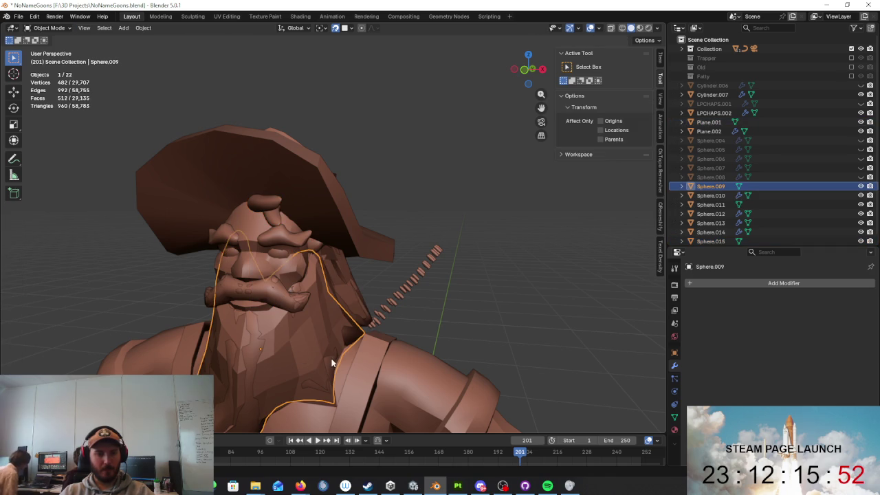
{"action": "mouse_move", "coordinate": [331, 365]}
{"action": "middle_mouse_down"}
{"action": "mouse_move", "coordinate": [321, 326]}
{"action": "mouse_move", "coordinate": [393, 282]}
{"action": "mouse_move", "coordinate": [437, 285]}
{"action": "mouse_move", "coordinate": [439, 297]}
{"action": "mouse_move", "coordinate": [368, 285]}
{"action": "mouse_move", "coordinate": [364, 248]}
{"action": "middle_mouse_up"}
{"action": "key", "text": "x"}
{"action": "left_click", "coordinate": [412, 361]}
- Delete the leftover Sphere.011 object from the scene
{"action": "left_click", "coordinate": [358, 248]}
{"action": "key", "text": "x"}
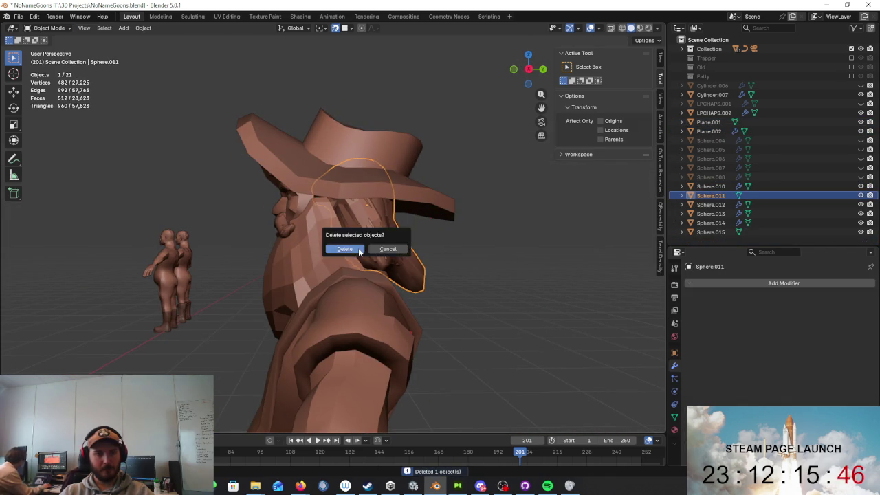
{"action": "left_click", "coordinate": [358, 249]}
{"action": "mouse_move", "coordinate": [409, 278]}
{"action": "middle_mouse_down"}
{"action": "mouse_move", "coordinate": [383, 280]}
{"action": "mouse_move", "coordinate": [428, 275]}
{"action": "middle_mouse_up"}
{"action": "scroll", "coordinate": [383, 280], "scroll_direction": "up", "scroll_amount": 2}
- Select the face mask Plane.002 and enter its Edit Mode
{"action": "left_click", "coordinate": [427, 290]}
{"action": "key", "text": "Tab"}
{"action": "scroll", "coordinate": [417, 257], "scroll_direction": "up", "scroll_amount": 2}
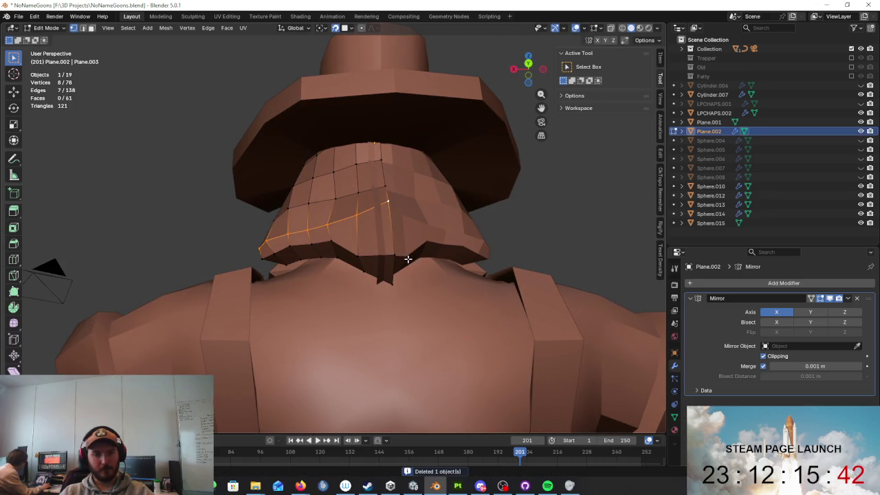
{"action": "key", "text": "Tab"}
{"action": "left_click", "coordinate": [403, 242]}
{"action": "left_click", "coordinate": [395, 242]}
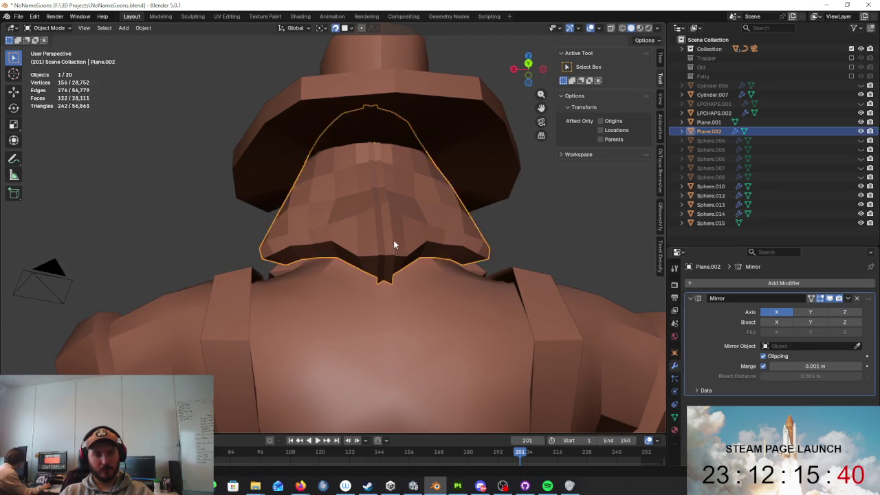
{"action": "key", "text": "Tab"}
- Turn off snapping, try moving the mask's edge, and return to Object Mode
{"action": "key", "text": "g"}
{"action": "right_click", "coordinate": [414, 231]}
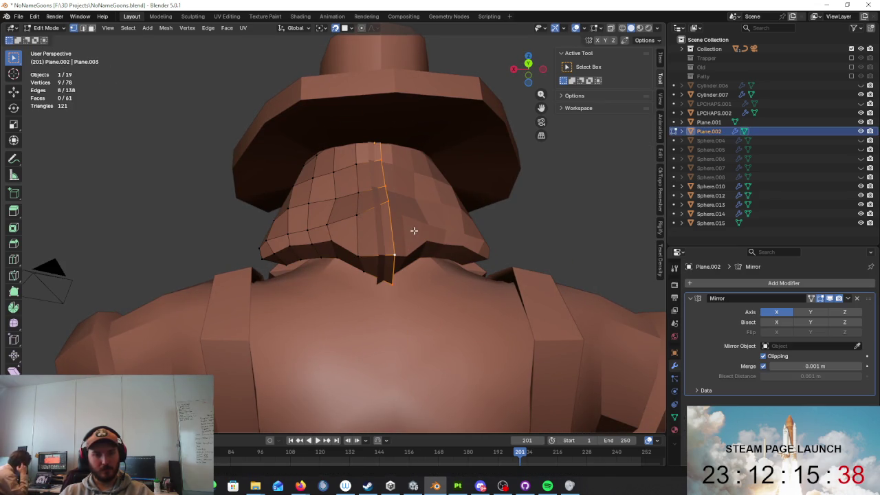
{"action": "left_click", "coordinate": [334, 29]}
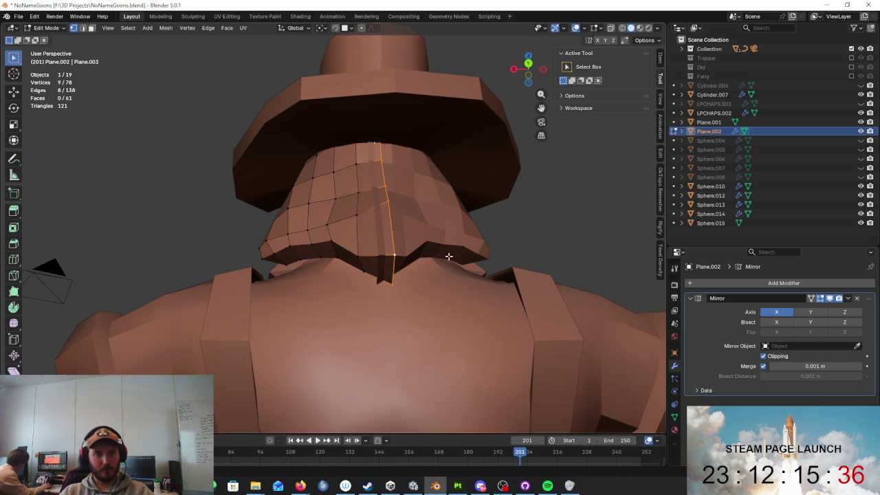
{"action": "key", "text": "g"}
{"action": "right_click", "coordinate": [431, 255]}
{"action": "mouse_move", "coordinate": [432, 256]}
{"action": "middle_mouse_down"}
{"action": "mouse_move", "coordinate": [495, 321]}
{"action": "mouse_move", "coordinate": [472, 291]}
{"action": "mouse_move", "coordinate": [311, 277]}
{"action": "middle_mouse_up"}
{"action": "key", "text": "Tab"}
- Apply Shade Auto Smooth to Plane.002, adding its Smooth by Angle modifier
{"action": "right_click", "coordinate": [311, 276]}
{"action": "right_click", "coordinate": [390, 256]}
{"action": "left_click", "coordinate": [358, 267]}
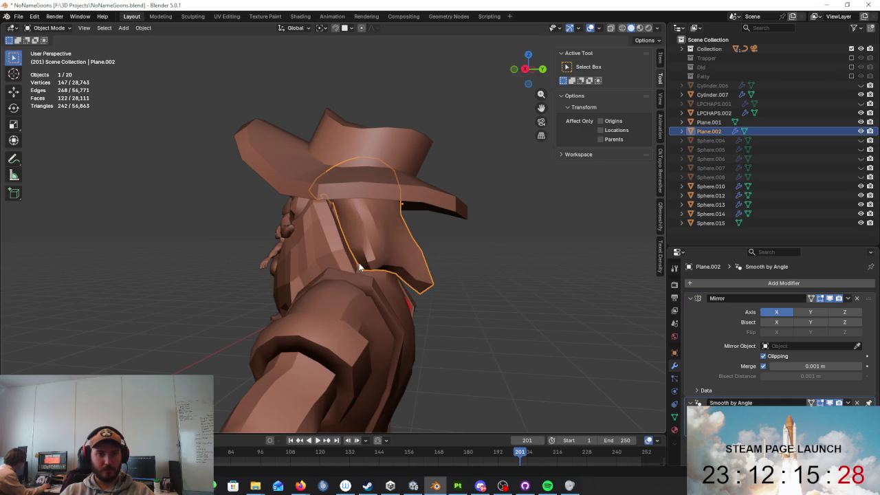
{"action": "right_click", "coordinate": [330, 255]}
{"action": "left_click", "coordinate": [330, 254]}
{"action": "key", "text": "ctrl+z"}
{"action": "middle_click_drag", "start_coordinate": [486, 305], "coordinate": [599, 286]}
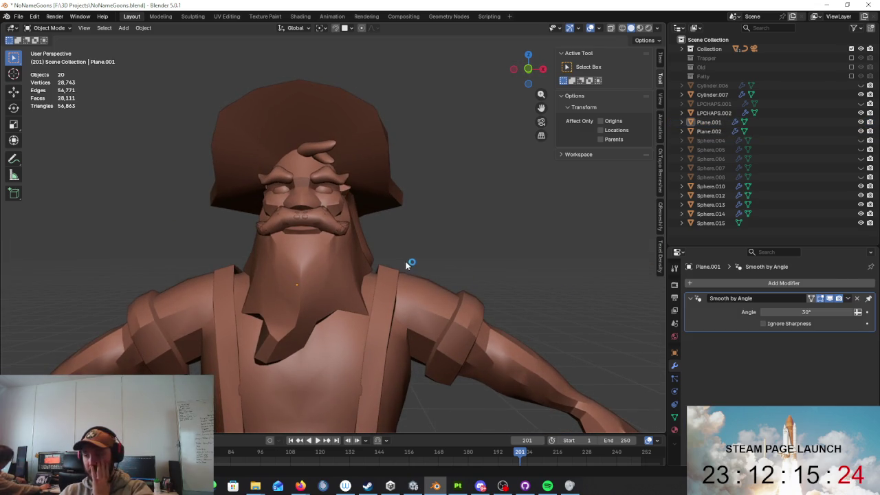
- Delete the duplicate mustache Sphere.010 and select the remaining mustache Sphere.014
{"action": "middle_click_drag", "start_coordinate": [413, 264], "coordinate": [362, 242]}
{"action": "left_click", "coordinate": [307, 212]}
{"action": "scroll", "coordinate": [305, 212], "scroll_direction": "up", "scroll_amount": 2}
{"action": "scroll", "coordinate": [295, 202], "scroll_direction": "up", "scroll_amount": 3}
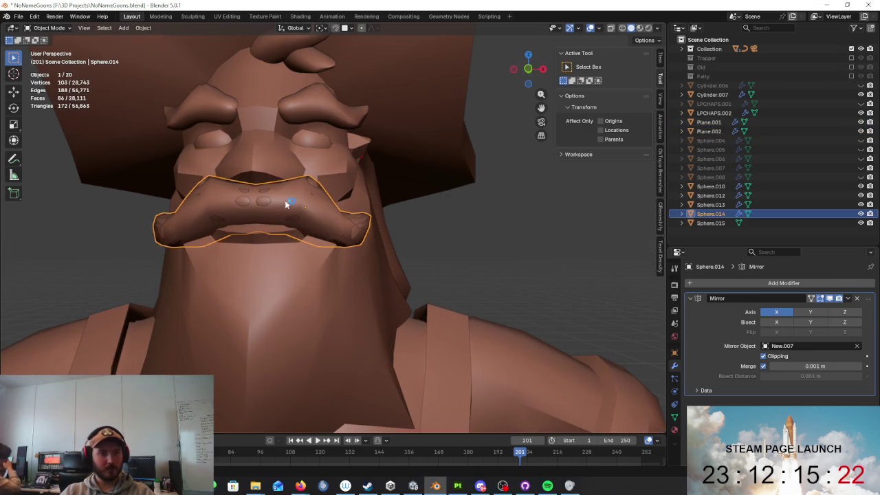
{"action": "key", "text": "x"}
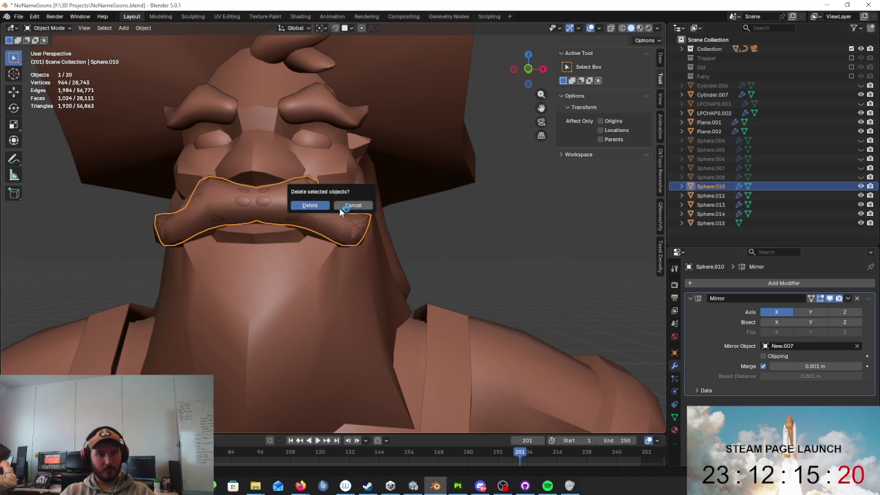
{"action": "left_click", "coordinate": [311, 205]}
{"action": "left_click", "coordinate": [328, 212]}
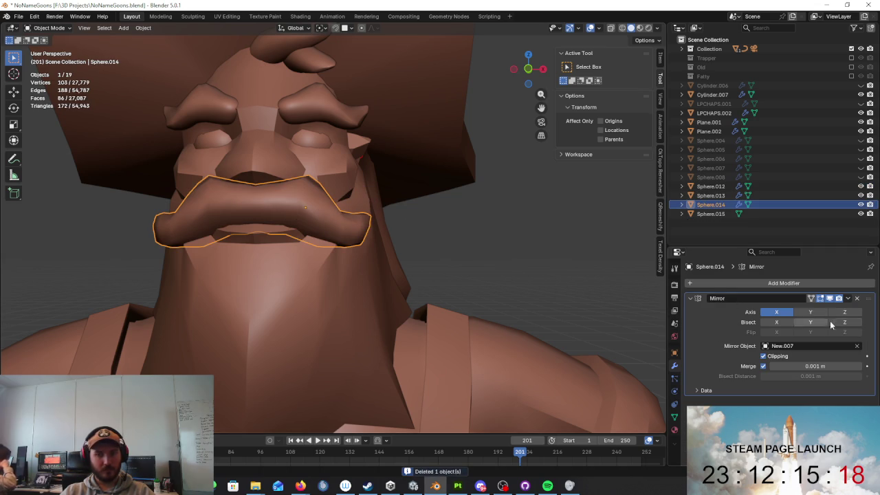
- Orbit around the character, briefly checking the mustache mesh in Edit Mode
{"action": "middle_click_drag", "start_coordinate": [438, 260], "coordinate": [475, 262]}
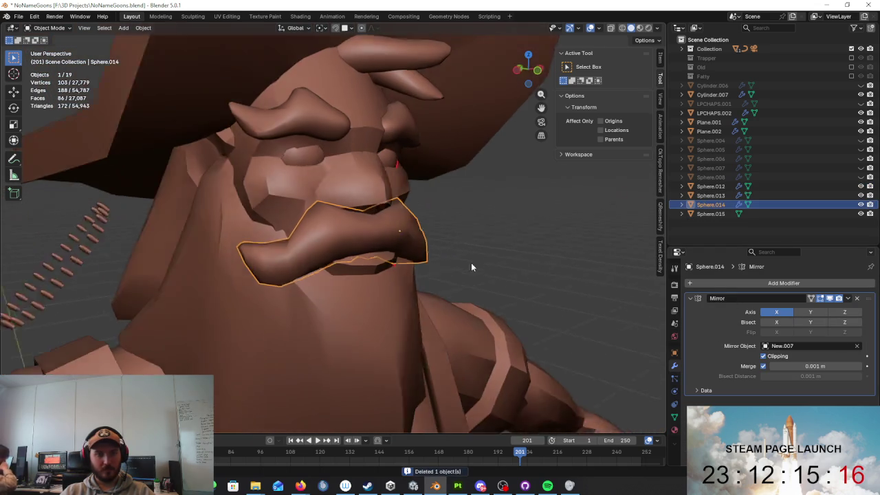
{"action": "middle_click_drag", "start_coordinate": [447, 261], "coordinate": [484, 264]}
{"action": "key", "text": "Tab"}
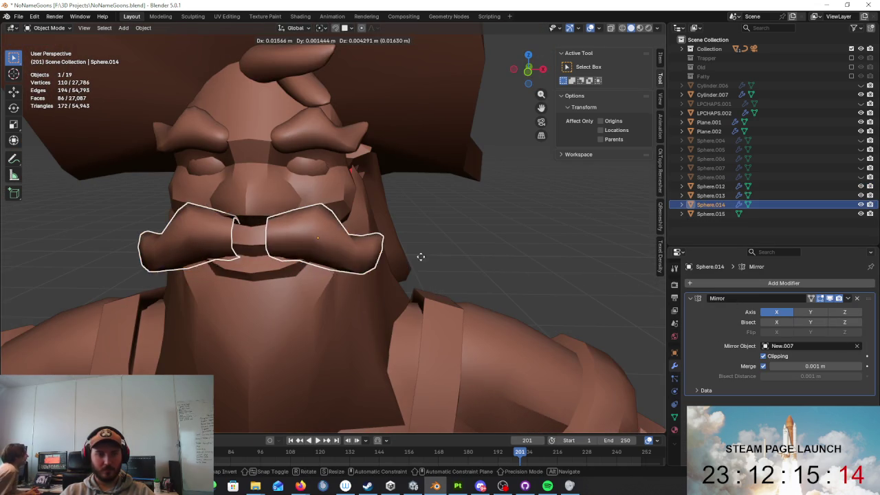
{"action": "key", "text": "Tab"}
{"action": "scroll", "coordinate": [421, 264], "scroll_direction": "down", "scroll_amount": 3}
{"action": "mouse_move", "coordinate": [428, 257]}
{"action": "middle_mouse_down"}
{"action": "mouse_move", "coordinate": [480, 248]}
{"action": "mouse_move", "coordinate": [372, 178]}
{"action": "middle_mouse_up"}
{"action": "middle_click_drag", "start_coordinate": [427, 245], "coordinate": [424, 275]}
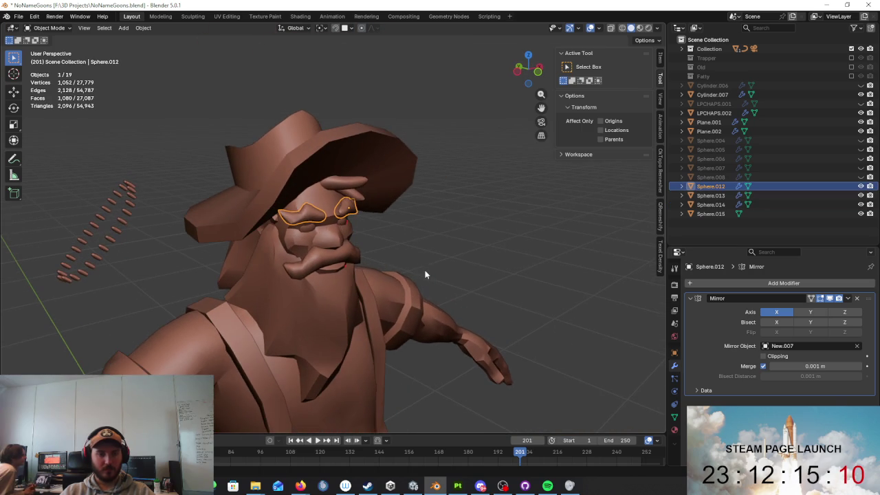
{"action": "middle_click_drag", "start_coordinate": [570, 275], "coordinate": [526, 270]}
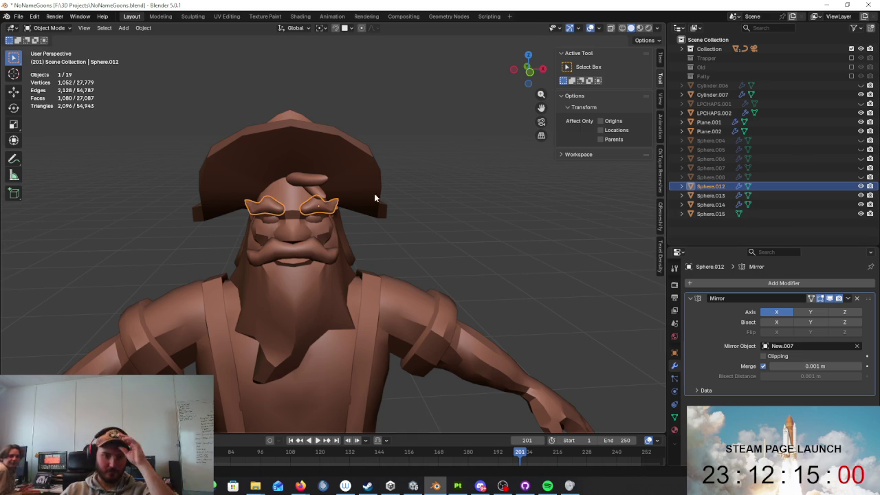
- Select the hat Cylinder.007, mustache, beard Plane.001 and face mask Plane.002 together
{"action": "left_click", "coordinate": [299, 185]}
{"action": "mouse_move", "coordinate": [301, 166]}
{"action": "middle_mouse_down"}
{"action": "mouse_move", "coordinate": [310, 176]}
{"action": "mouse_move", "coordinate": [240, 160]}
{"action": "mouse_move", "coordinate": [295, 153]}
{"action": "mouse_move", "coordinate": [336, 174]}
{"action": "mouse_move", "coordinate": [373, 216]}
{"action": "middle_mouse_up"}
{"action": "left_click", "coordinate": [337, 184]}
{"action": "left_click", "coordinate": [323, 251], "text": "shift"}
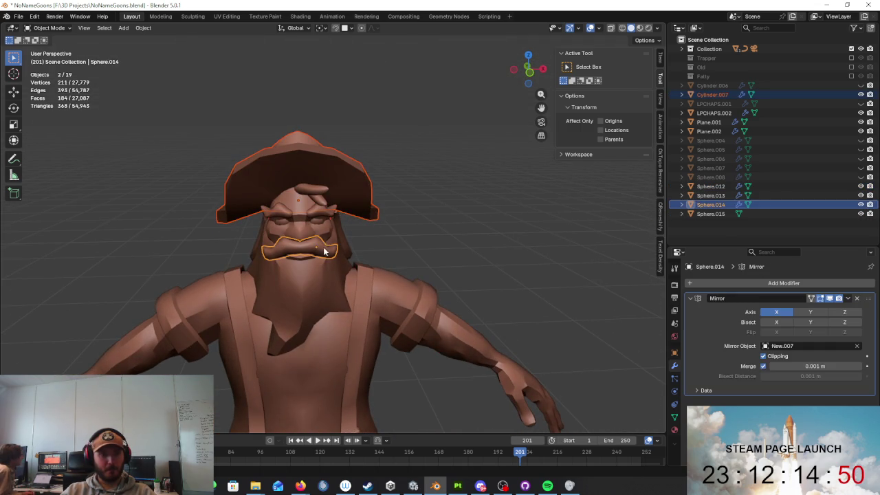
{"action": "left_click", "coordinate": [328, 282], "text": "shift"}
{"action": "left_click", "coordinate": [340, 243], "text": "shift"}
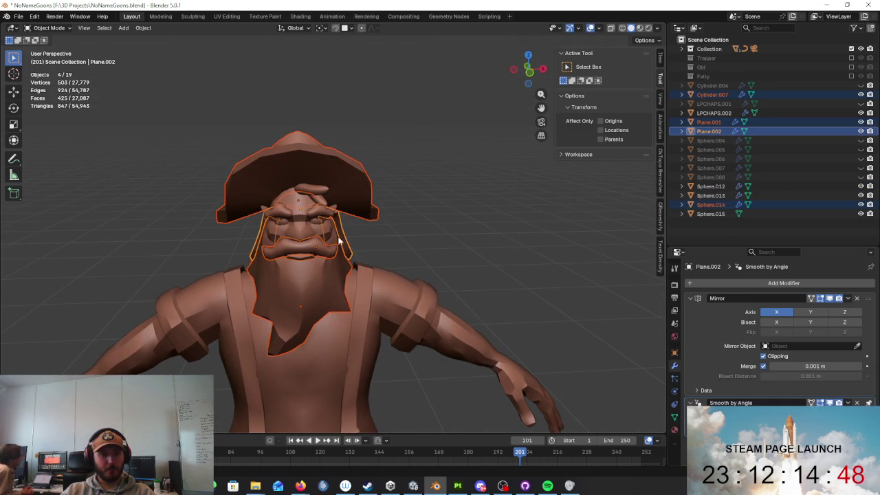
{"action": "left_click", "coordinate": [359, 316], "text": "shift"}
{"action": "scroll", "coordinate": [391, 344], "scroll_direction": "down", "scroll_amount": 3}
{"action": "mouse_move", "coordinate": [391, 348]}
{"action": "middle_mouse_down", "text": "shift"}
{"action": "mouse_move", "coordinate": [361, 318]}
{"action": "mouse_move", "coordinate": [346, 254]}
{"action": "middle_mouse_up", "text": "shift"}
{"action": "left_click", "coordinate": [368, 341]}
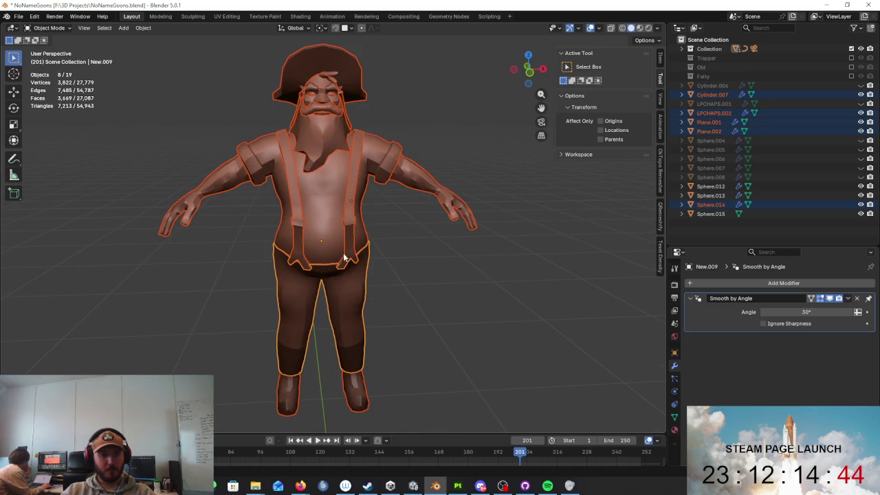
{"action": "left_click", "coordinate": [352, 256]}
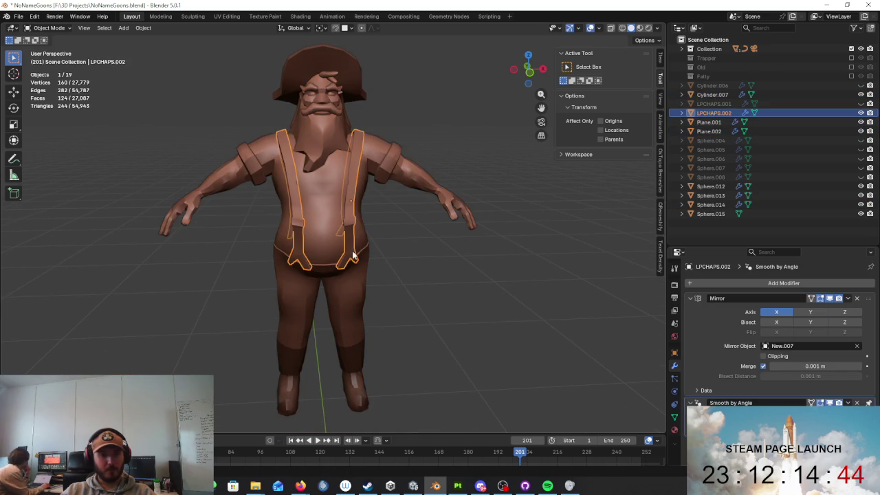
{"action": "left_click", "coordinate": [357, 289], "text": "shift"}
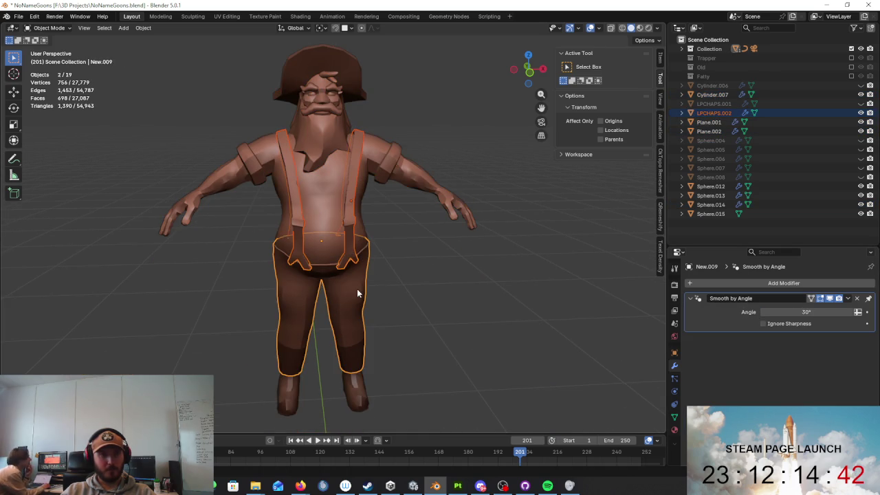
{"action": "left_click", "coordinate": [340, 148], "text": "shift"}
{"action": "mouse_move", "coordinate": [340, 148]}
{"action": "middle_mouse_down"}
{"action": "mouse_move", "coordinate": [435, 256]}
{"action": "mouse_move", "coordinate": [396, 266]}
{"action": "mouse_move", "coordinate": [428, 205]}
{"action": "mouse_move", "coordinate": [434, 224]}
{"action": "mouse_move", "coordinate": [379, 225]}
{"action": "middle_mouse_up"}
{"action": "left_click", "coordinate": [416, 267], "text": "shift"}
{"action": "left_click", "coordinate": [411, 229], "text": "shift"}
{"action": "left_click", "coordinate": [380, 224], "text": "shift"}
{"action": "mouse_move", "coordinate": [429, 242]}
{"action": "middle_mouse_down"}
{"action": "mouse_move", "coordinate": [328, 228]}
{"action": "mouse_move", "coordinate": [263, 187]}
{"action": "mouse_move", "coordinate": [411, 200]}
{"action": "mouse_move", "coordinate": [372, 169]}
{"action": "mouse_move", "coordinate": [386, 197]}
{"action": "mouse_move", "coordinate": [448, 226]}
{"action": "mouse_move", "coordinate": [374, 249]}
{"action": "mouse_move", "coordinate": [453, 274]}
{"action": "middle_mouse_up"}
{"action": "left_click", "coordinate": [372, 251]}
{"action": "left_click", "coordinate": [433, 337]}
{"action": "mouse_move", "coordinate": [433, 337]}
{"action": "middle_mouse_down"}
{"action": "mouse_move", "coordinate": [459, 311]}
{"action": "mouse_move", "coordinate": [437, 332]}
{"action": "mouse_move", "coordinate": [355, 273]}
{"action": "middle_mouse_up"}
{"action": "left_click", "coordinate": [389, 324]}
{"action": "mouse_move", "coordinate": [390, 323]}
{"action": "middle_mouse_down"}
{"action": "mouse_move", "coordinate": [379, 309]}
{"action": "mouse_move", "coordinate": [360, 321]}
{"action": "mouse_move", "coordinate": [436, 345]}
{"action": "mouse_move", "coordinate": [452, 360]}
{"action": "middle_mouse_up"}
{"action": "key", "text": "Tab"}
- Extrude the mask's top edge, scale it to 0.709 and move it into place
{"action": "key", "text": "e"}
{"action": "right_click", "coordinate": [452, 360]}
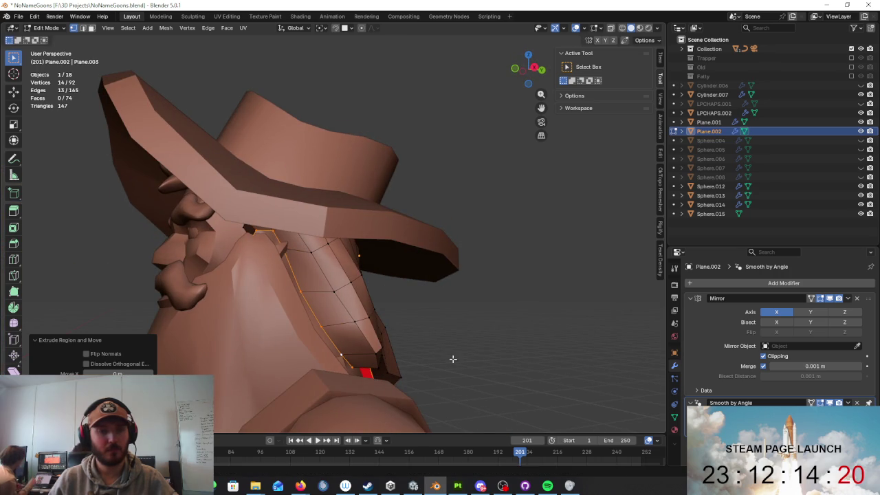
{"action": "key", "text": "s"}
{"action": "left_click", "coordinate": [411, 353]}
{"action": "key", "text": "g"}
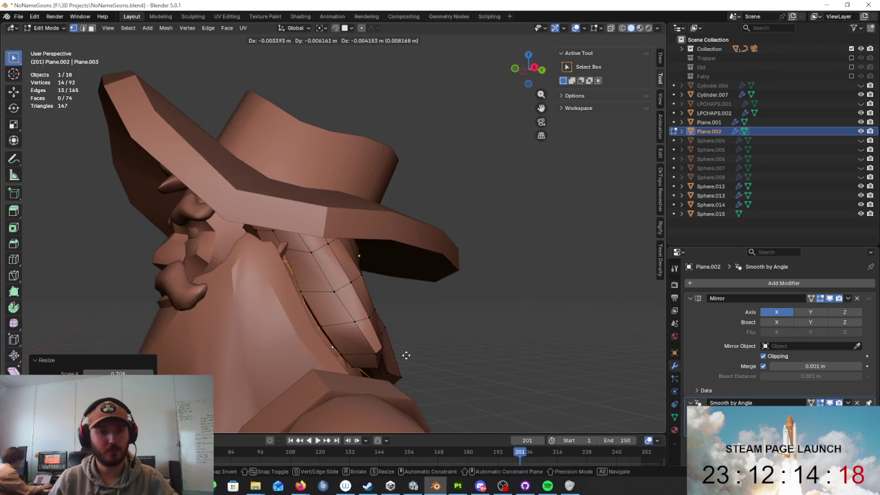
{"action": "left_click", "coordinate": [403, 356]}
- Tuck one mask vertex under the hat brim, then return to Object Mode
{"action": "left_click", "coordinate": [472, 353]}
{"action": "mouse_move", "coordinate": [472, 353]}
{"action": "middle_mouse_down"}
{"action": "mouse_move", "coordinate": [378, 290]}
{"action": "mouse_move", "coordinate": [324, 271]}
{"action": "middle_mouse_up"}
{"action": "left_click", "coordinate": [324, 271]}
{"action": "key", "text": "g"}
{"action": "left_click", "coordinate": [311, 289]}
{"action": "mouse_move", "coordinate": [295, 291]}
{"action": "middle_mouse_down"}
{"action": "mouse_move", "coordinate": [382, 332]}
{"action": "mouse_move", "coordinate": [521, 362]}
{"action": "middle_mouse_up"}
{"action": "key", "text": "Tab"}
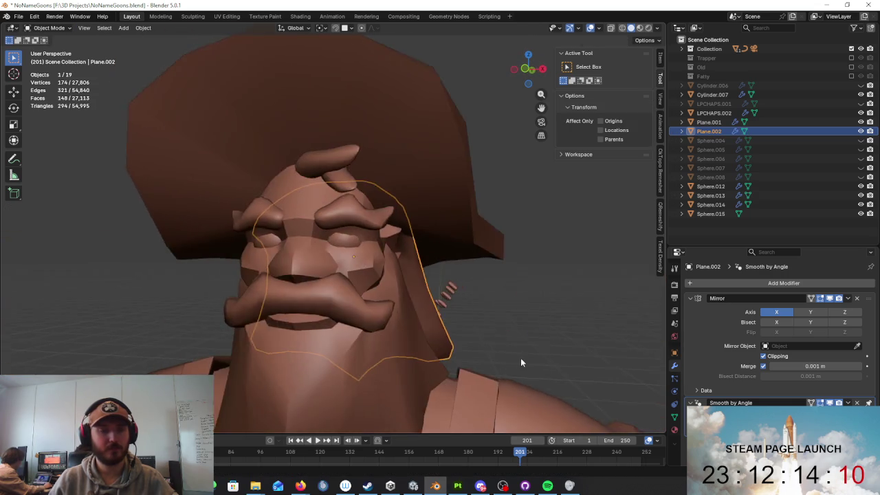
- From a front view, reapply smooth shading and auto smooth to the body New.007
{"action": "scroll", "coordinate": [521, 361], "scroll_direction": "down", "scroll_amount": 4}
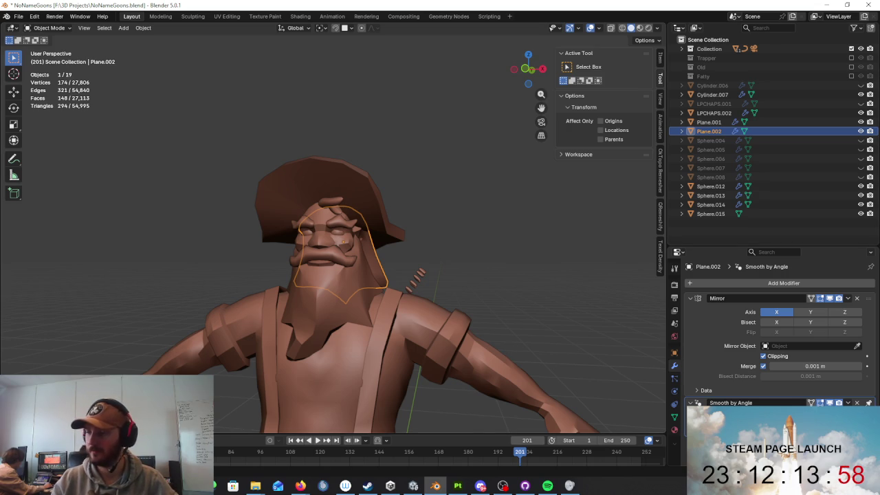
{"action": "middle_click_drag", "start_coordinate": [481, 227], "coordinate": [510, 232]}
{"action": "scroll", "coordinate": [413, 220], "scroll_direction": "up", "scroll_amount": 3}
{"action": "left_click", "coordinate": [421, 215]}
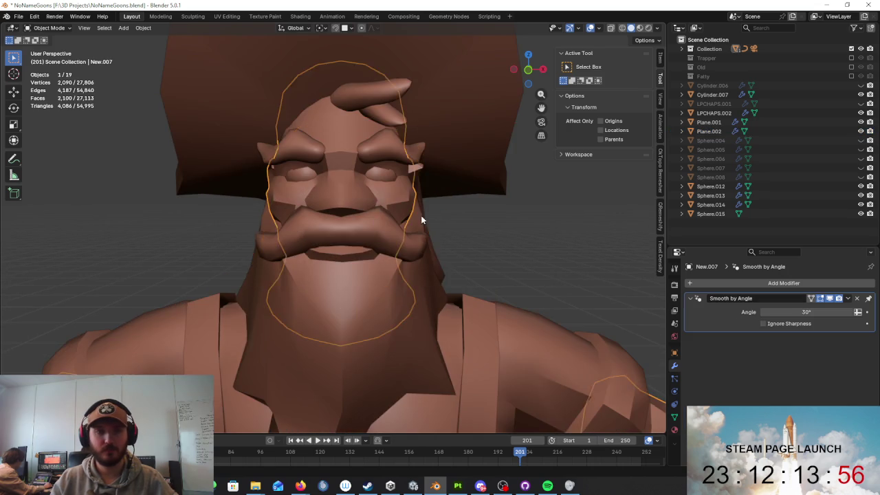
{"action": "scroll", "coordinate": [423, 220], "scroll_direction": "up", "scroll_amount": 3}
{"action": "right_click", "coordinate": [427, 224]}
{"action": "left_click", "coordinate": [421, 216]}
{"action": "right_click", "coordinate": [421, 215]}
{"action": "left_click", "coordinate": [414, 220]}
{"action": "left_click", "coordinate": [516, 231]}
- Nudge a vertex on the face mask Plane.002 in Edit Mode, then return to Object Mode
{"action": "scroll", "coordinate": [546, 211], "scroll_direction": "down", "scroll_amount": 3}
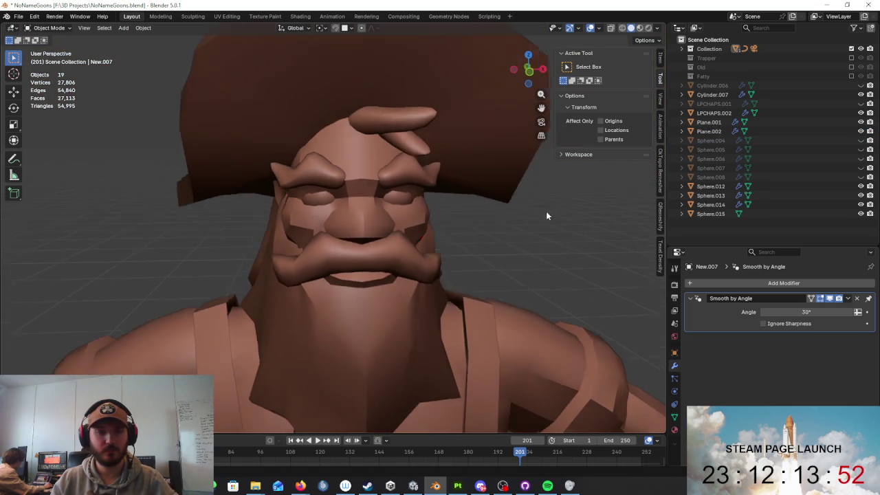
{"action": "scroll", "coordinate": [547, 215], "scroll_direction": "up", "scroll_amount": 2}
{"action": "scroll", "coordinate": [532, 227], "scroll_direction": "up", "scroll_amount": 2}
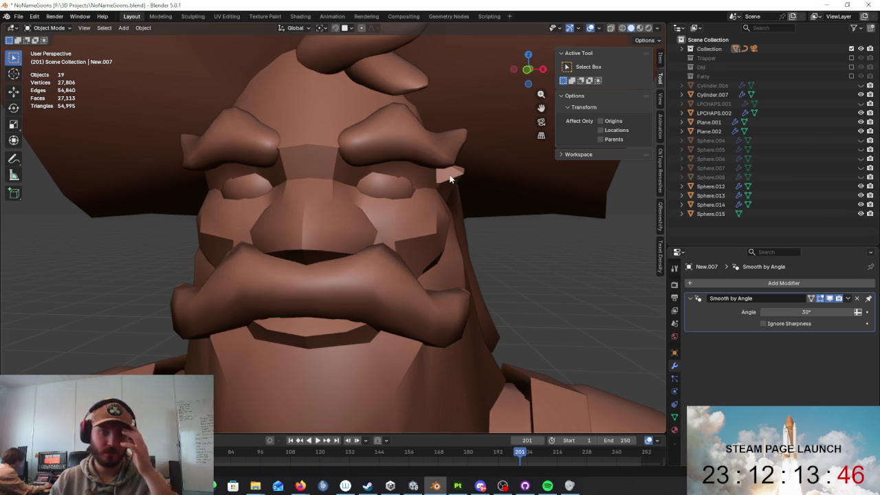
{"action": "left_click", "coordinate": [429, 139]}
{"action": "mouse_move", "coordinate": [429, 139]}
{"action": "middle_mouse_down"}
{"action": "mouse_move", "coordinate": [495, 184]}
{"action": "mouse_move", "coordinate": [388, 212]}
{"action": "middle_mouse_up"}
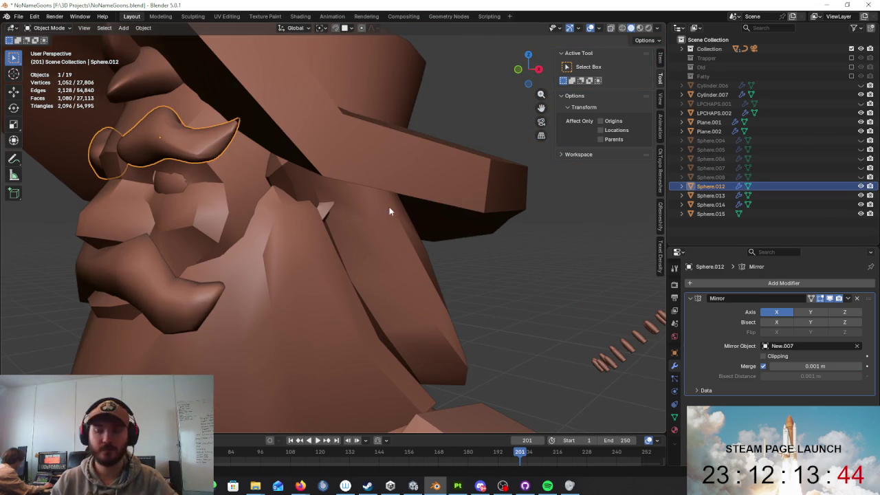
{"action": "mouse_move", "coordinate": [473, 223]}
{"action": "middle_mouse_down"}
{"action": "mouse_move", "coordinate": [451, 190]}
{"action": "mouse_move", "coordinate": [369, 194]}
{"action": "mouse_move", "coordinate": [440, 214]}
{"action": "mouse_move", "coordinate": [397, 210]}
{"action": "mouse_move", "coordinate": [443, 213]}
{"action": "mouse_move", "coordinate": [444, 245]}
{"action": "mouse_move", "coordinate": [501, 291]}
{"action": "mouse_move", "coordinate": [447, 281]}
{"action": "mouse_move", "coordinate": [569, 268]}
{"action": "mouse_move", "coordinate": [493, 250]}
{"action": "middle_mouse_up"}
{"action": "left_click", "coordinate": [369, 194]}
{"action": "key", "text": "Tab"}
{"action": "key", "text": "Tab"}
{"action": "key", "text": "Tab"}
{"action": "key", "text": "Tab"}
{"action": "key", "text": "Tab"}
{"action": "key", "text": "g"}
{"action": "left_click", "coordinate": [502, 289]}
{"action": "key", "text": "Tab"}
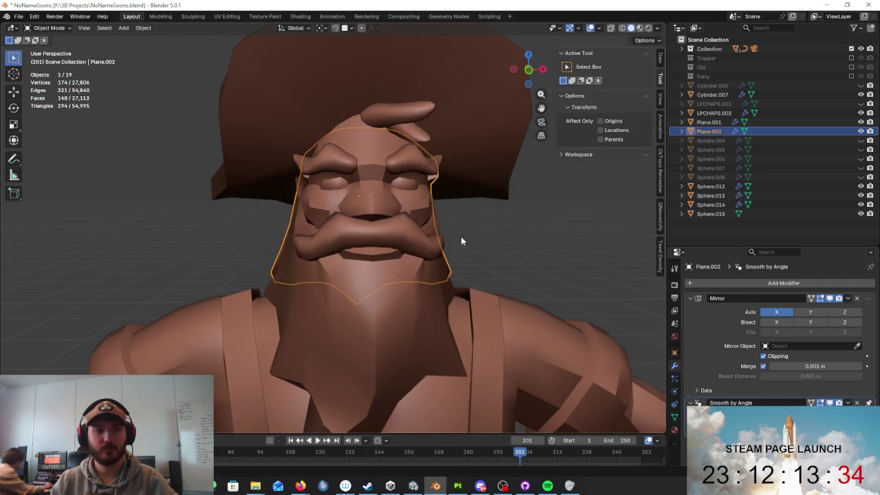
- Inspect the body New.007 and mustache Sphere.014 from a low angle
{"action": "left_click", "coordinate": [433, 211]}
{"action": "mouse_move", "coordinate": [455, 218]}
{"action": "middle_mouse_down"}
{"action": "mouse_move", "coordinate": [497, 260]}
{"action": "mouse_move", "coordinate": [465, 202]}
{"action": "mouse_move", "coordinate": [515, 277]}
{"action": "mouse_move", "coordinate": [484, 213]}
{"action": "mouse_move", "coordinate": [465, 253]}
{"action": "mouse_move", "coordinate": [468, 307]}
{"action": "mouse_move", "coordinate": [439, 259]}
{"action": "middle_mouse_up"}
{"action": "scroll", "coordinate": [514, 278], "scroll_direction": "down", "scroll_amount": 5}
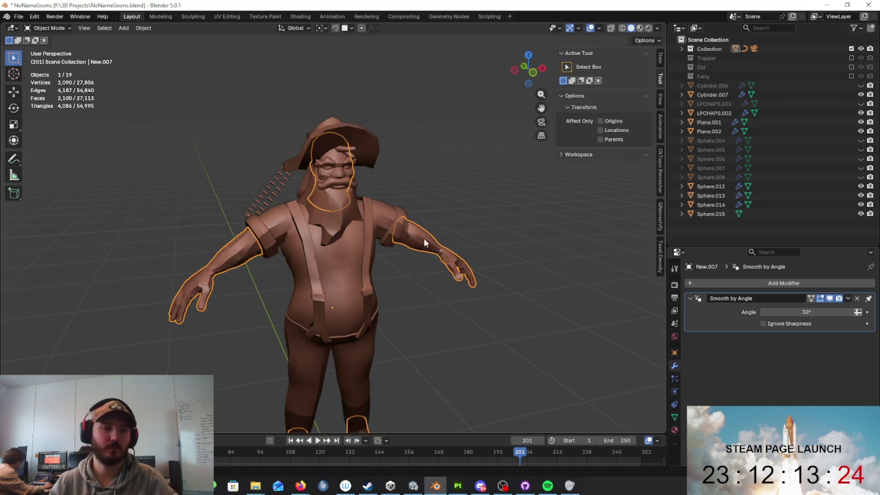
{"action": "scroll", "coordinate": [424, 243], "scroll_direction": "up", "scroll_amount": 3}
{"action": "scroll", "coordinate": [333, 218], "scroll_direction": "down", "scroll_amount": 1}
{"action": "left_click", "coordinate": [333, 218]}
{"action": "scroll", "coordinate": [383, 190], "scroll_direction": "up", "scroll_amount": 2}
{"action": "scroll", "coordinate": [380, 166], "scroll_direction": "up", "scroll_amount": 2}
{"action": "scroll", "coordinate": [380, 166], "scroll_direction": "up", "scroll_amount": 1}
{"action": "scroll", "coordinate": [431, 200], "scroll_direction": "up", "scroll_amount": 2}
- Check the eyebrows and face mask around the head, ending with the eyebrow sculpt piece selected
{"action": "left_click", "coordinate": [371, 196]}
{"action": "scroll", "coordinate": [335, 178], "scroll_direction": "up", "scroll_amount": 2}
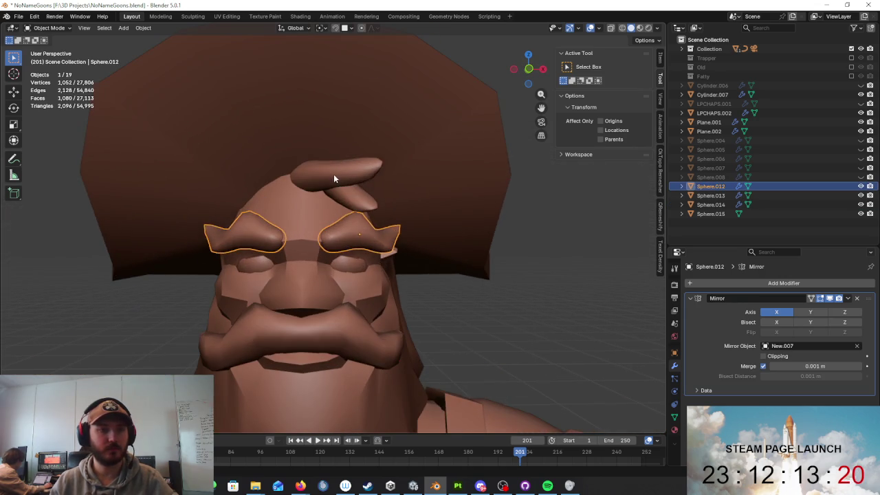
{"action": "left_click", "coordinate": [333, 174]}
{"action": "middle_click_drag", "start_coordinate": [333, 174], "coordinate": [364, 210]}
{"action": "left_click", "coordinate": [364, 210]}
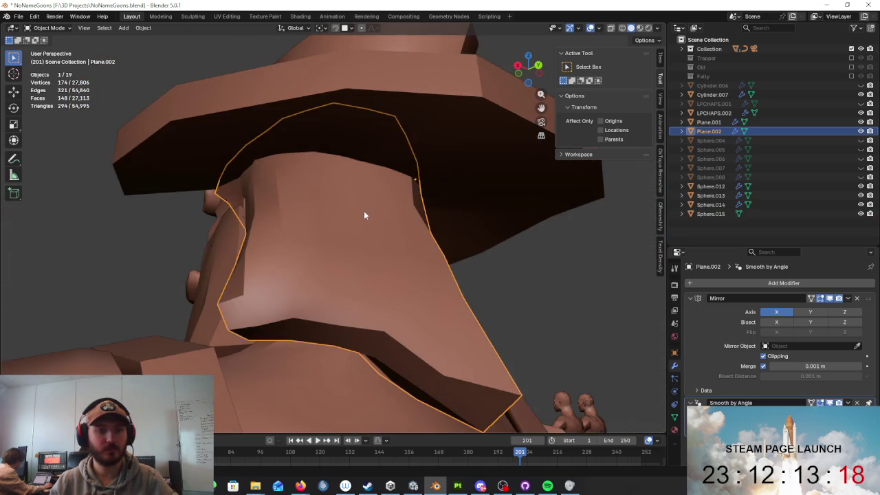
{"action": "scroll", "coordinate": [364, 216], "scroll_direction": "down", "scroll_amount": 3}
{"action": "key", "text": "alt+Tab"}
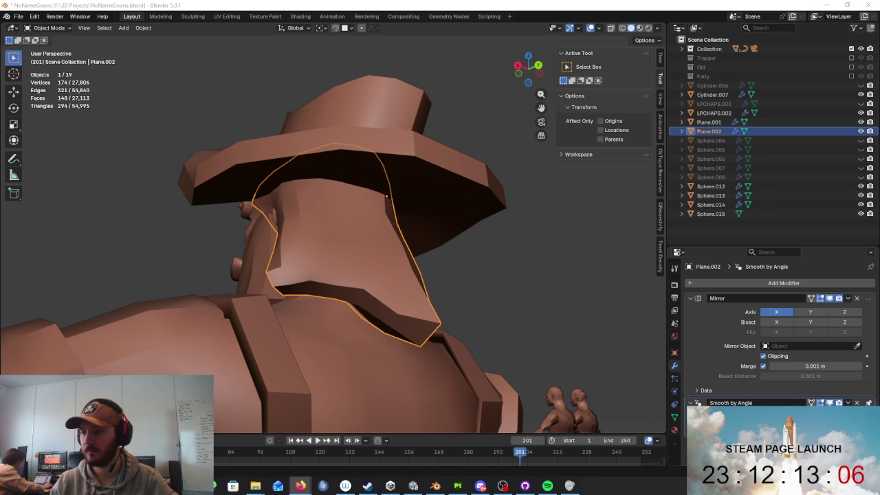
{"action": "mouse_move", "coordinate": [497, 236]}
{"action": "middle_mouse_down"}
{"action": "mouse_move", "coordinate": [518, 270]}
{"action": "mouse_move", "coordinate": [380, 184]}
{"action": "middle_mouse_up"}
{"action": "left_click", "coordinate": [380, 184]}
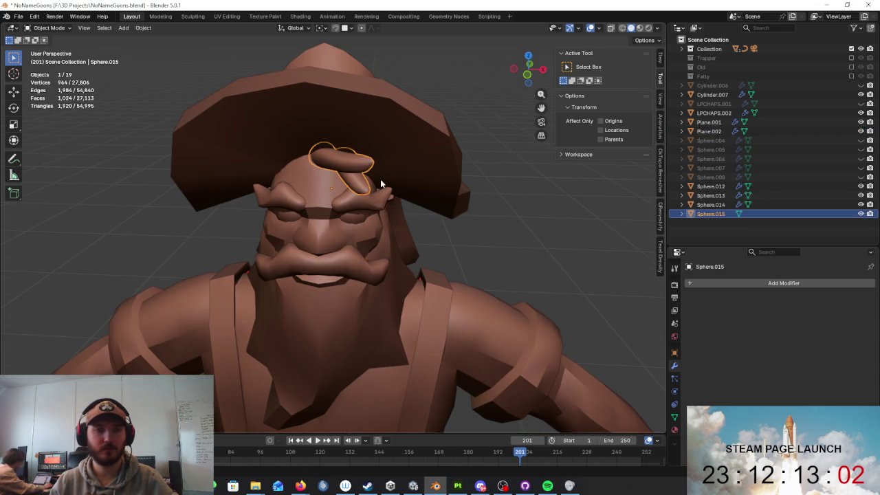
- Isolate the eyebrow sculpt piece in Local view and add a cube
{"action": "key", "text": "KP_Divide"}
{"action": "scroll", "coordinate": [440, 180], "scroll_direction": "down", "scroll_amount": 10}
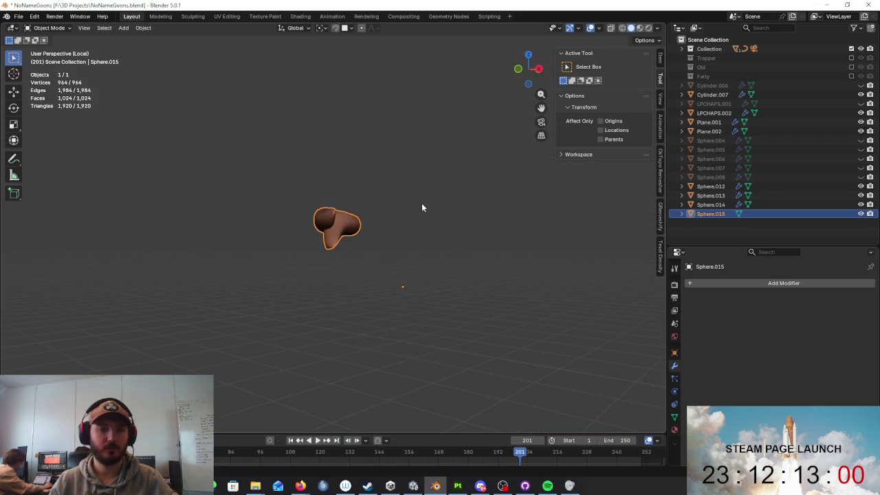
{"action": "key", "text": "shift+a"}
{"action": "mouse_move", "coordinate": [368, 231]}
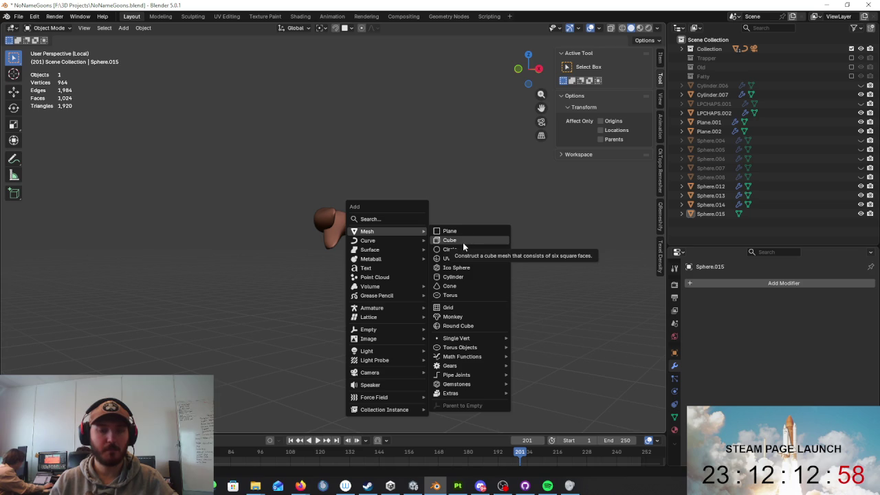
{"action": "left_click", "coordinate": [464, 240]}
- Roughly move and shrink the trial cube beside the sculpted piece
{"action": "scroll", "coordinate": [467, 240], "scroll_direction": "up", "scroll_amount": 5}
{"action": "mouse_move", "coordinate": [468, 250]}
{"action": "middle_mouse_down"}
{"action": "mouse_move", "coordinate": [529, 282]}
{"action": "mouse_move", "coordinate": [522, 262]}
{"action": "middle_mouse_up"}
{"action": "key", "text": "g"}
{"action": "left_click", "coordinate": [367, 238]}
{"action": "key", "text": "s"}
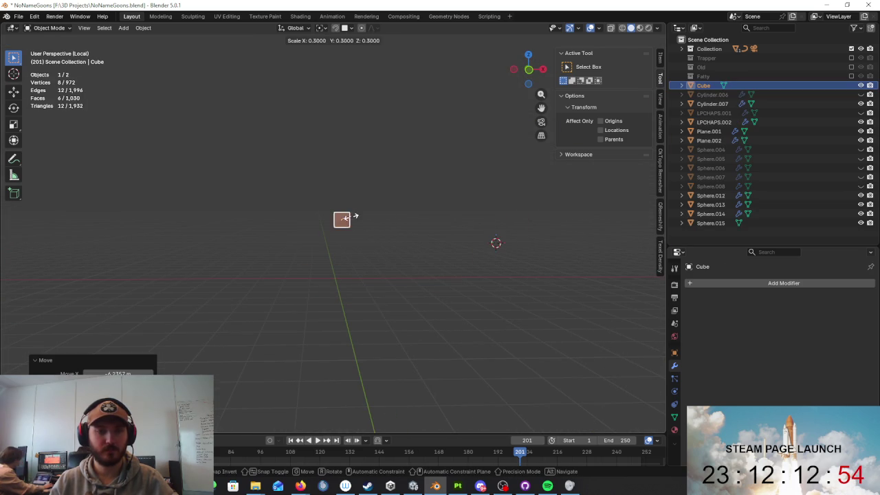
{"action": "left_click", "coordinate": [353, 218]}
{"action": "middle_click_drag", "start_coordinate": [367, 226], "coordinate": [432, 279]}
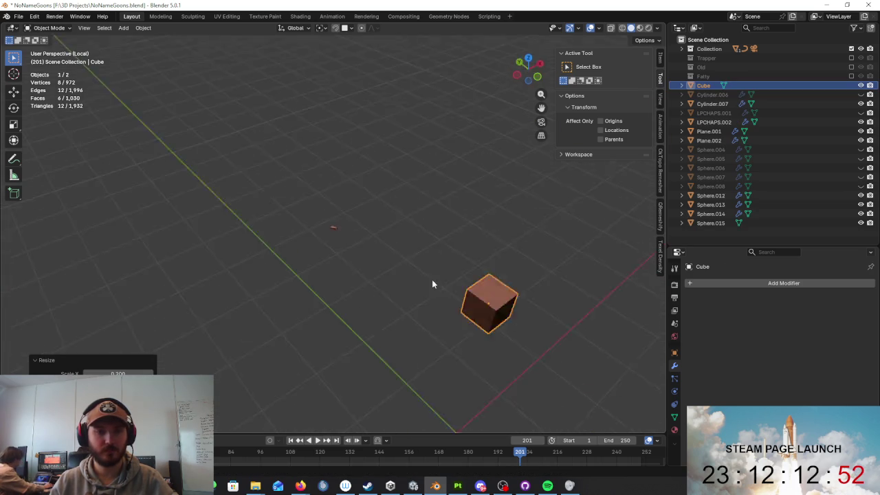
{"action": "key", "text": "s"}
{"action": "left_click", "coordinate": [472, 200]}
{"action": "key", "text": "g"}
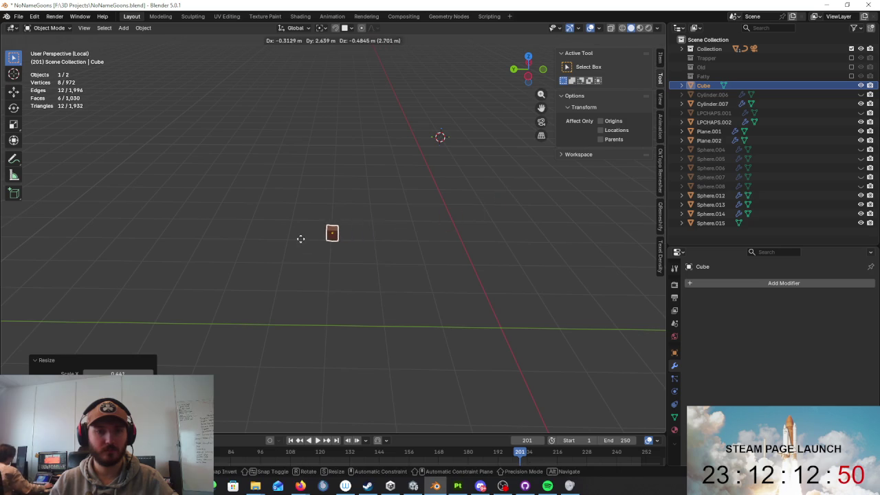
{"action": "left_click", "coordinate": [298, 238]}
{"action": "scroll", "coordinate": [302, 237], "scroll_direction": "up", "scroll_amount": 4}
{"action": "mouse_move", "coordinate": [316, 248]}
{"action": "middle_mouse_down"}
{"action": "mouse_move", "coordinate": [376, 218]}
{"action": "mouse_move", "coordinate": [464, 241]}
{"action": "mouse_move", "coordinate": [432, 289]}
{"action": "mouse_move", "coordinate": [484, 318]}
{"action": "middle_mouse_up"}
- Scale the cube to 0.2, rotate and seat it on the tuft, then delete it
{"action": "type", "text": "s.2"}
{"action": "key", "text": "Return"}
{"action": "key", "text": "r"}
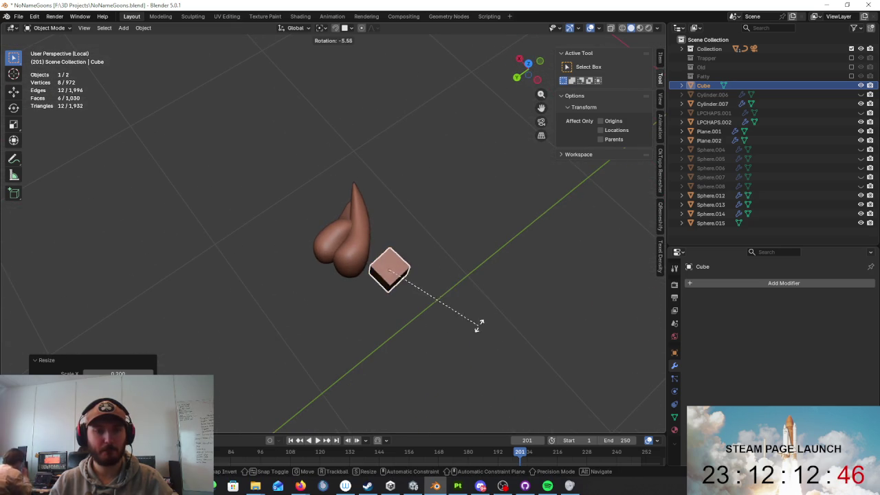
{"action": "left_click", "coordinate": [486, 292]}
{"action": "key", "text": "g"}
{"action": "left_click", "coordinate": [458, 264]}
{"action": "middle_click_drag", "start_coordinate": [458, 263], "coordinate": [387, 204]}
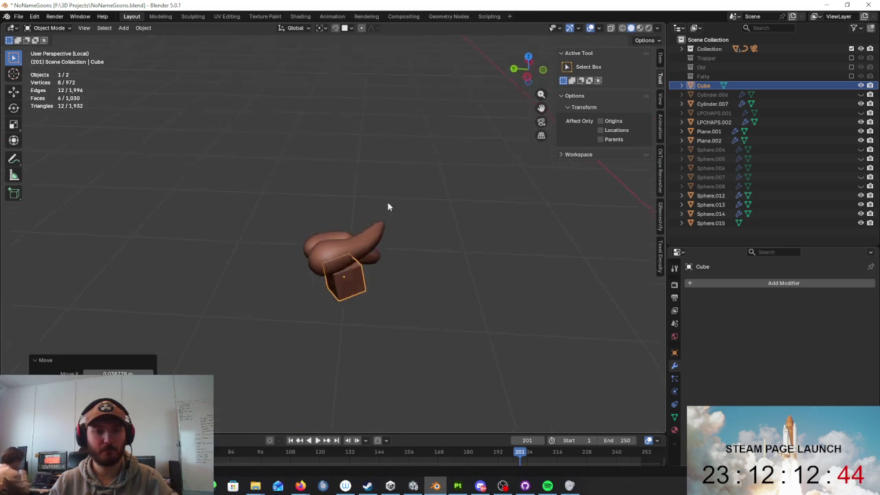
{"action": "key", "text": "g"}
{"action": "left_click", "coordinate": [396, 240]}
{"action": "middle_click_drag", "start_coordinate": [397, 240], "coordinate": [470, 253]}
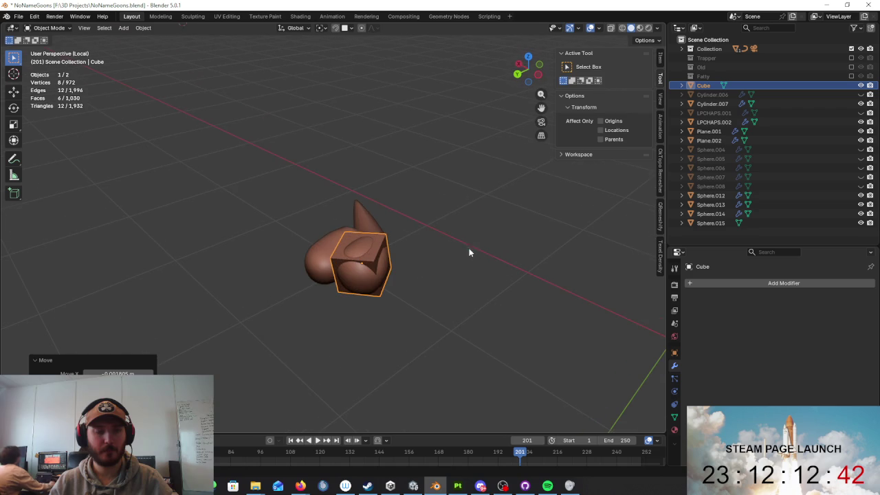
{"action": "key", "text": "Delete"}
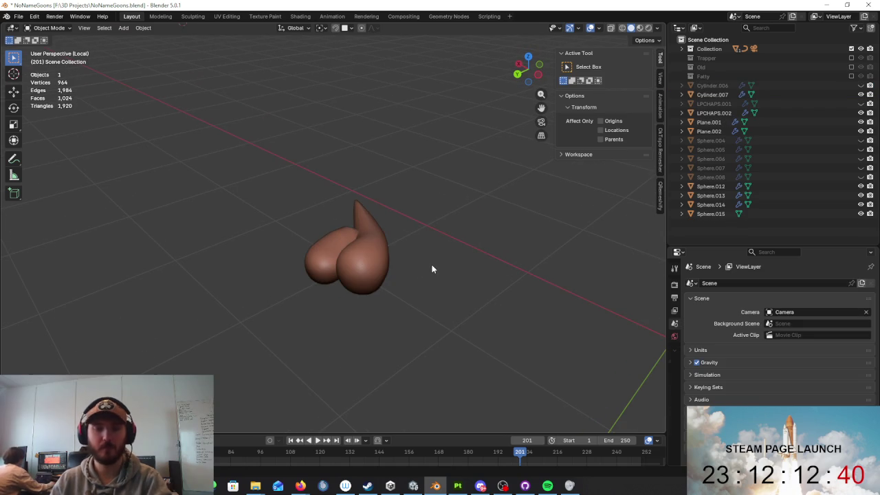
{"action": "key", "text": "shift+a"}
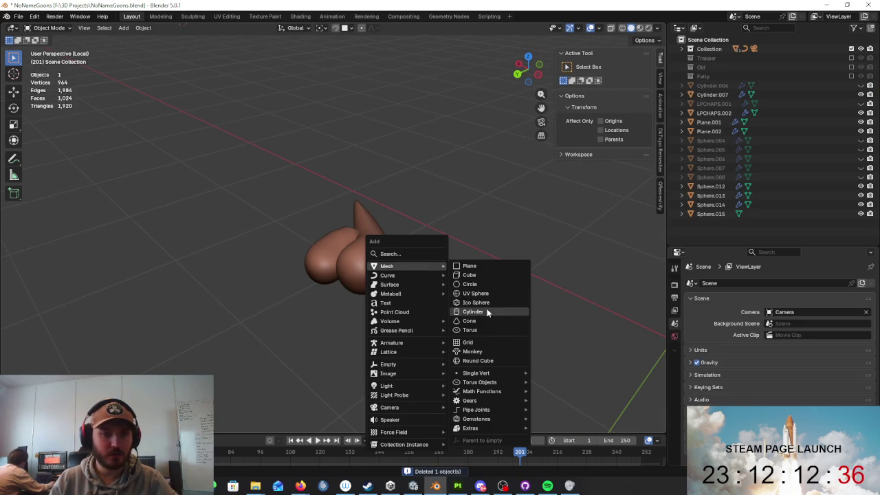
- Add a cylinder with 6 vertices and frame the view on it
{"action": "left_click", "coordinate": [487, 312]}
{"action": "scroll", "coordinate": [418, 295], "scroll_direction": "down", "scroll_amount": 5}
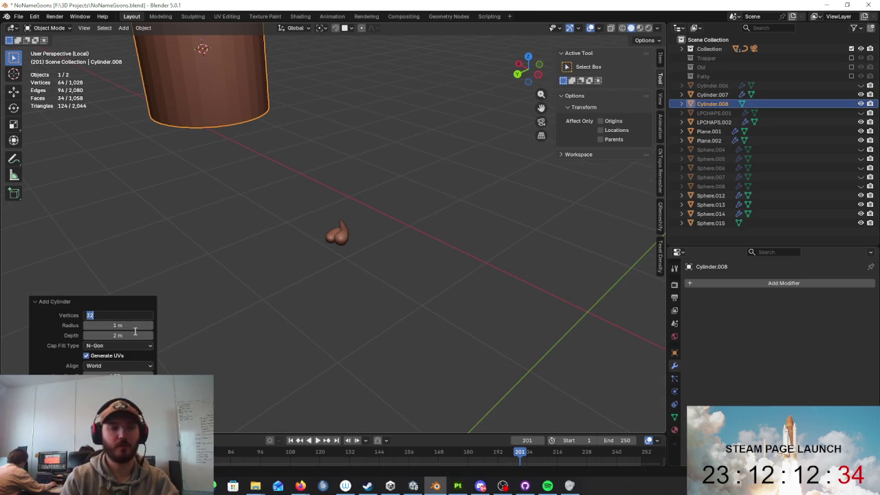
{"action": "type", "text": "6"}
{"action": "key", "text": "Return"}
{"action": "scroll", "coordinate": [287, 191], "scroll_direction": "down", "scroll_amount": 2}
{"action": "key", "text": "KP_Decimal"}
{"action": "mouse_move", "coordinate": [399, 213]}
{"action": "middle_mouse_down"}
{"action": "mouse_move", "coordinate": [362, 226]}
{"action": "mouse_move", "coordinate": [442, 256]}
{"action": "middle_mouse_up"}
- Scale the cylinder to 0.3 and move it toward the tuft
{"action": "key", "text": "g"}
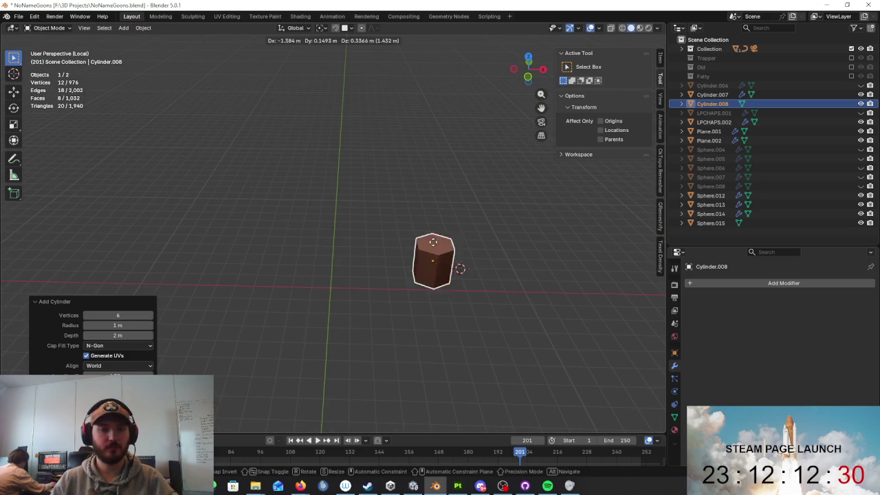
{"action": "left_click", "coordinate": [316, 220]}
{"action": "type", "text": "s.3"}
{"action": "key", "text": "Return"}
{"action": "middle_click_drag", "start_coordinate": [342, 235], "coordinate": [395, 197]}
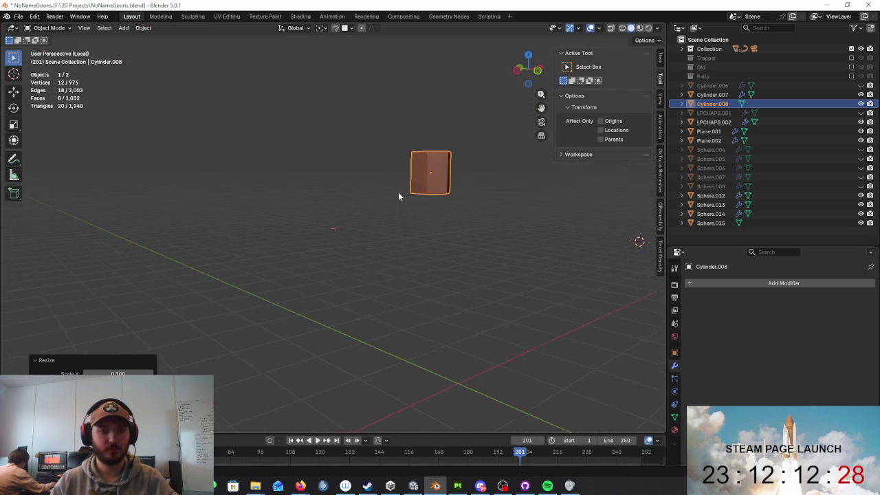
{"action": "key", "text": "s"}
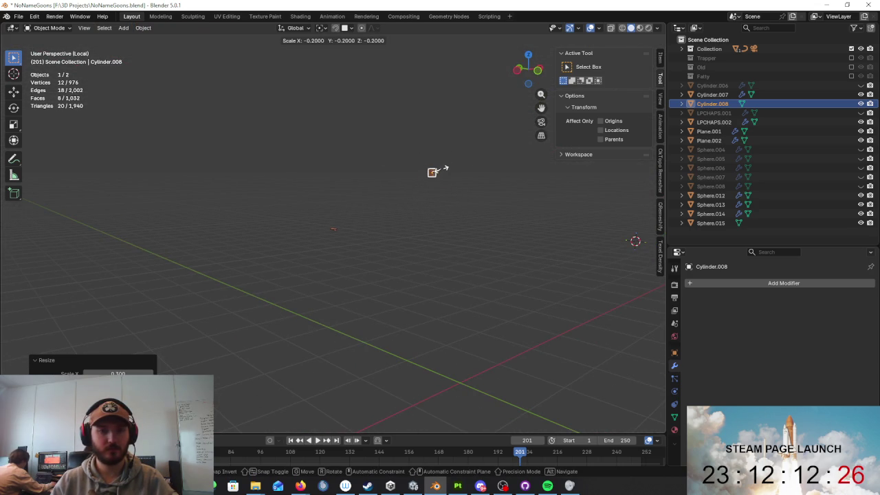
{"action": "right_click", "coordinate": [441, 172]}
{"action": "key", "text": "g"}
{"action": "middle_click_drag", "start_coordinate": [458, 255], "coordinate": [527, 310], "text": "alt"}
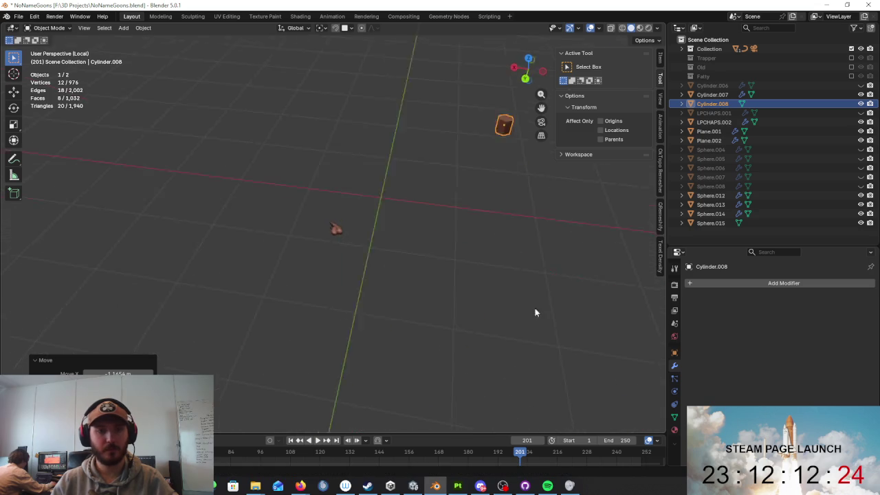
{"action": "left_click", "coordinate": [369, 409]}
- Rotate the cylinder 90° on X onto its side and halve its size
{"action": "middle_click_drag", "start_coordinate": [369, 409], "coordinate": [339, 145]}
{"action": "key", "text": "KP_Decimal"}
{"action": "scroll", "coordinate": [337, 234], "scroll_direction": "up", "scroll_amount": 3}
{"action": "middle_click_drag", "start_coordinate": [337, 234], "coordinate": [355, 200]}
{"action": "type", "text": "rx"}
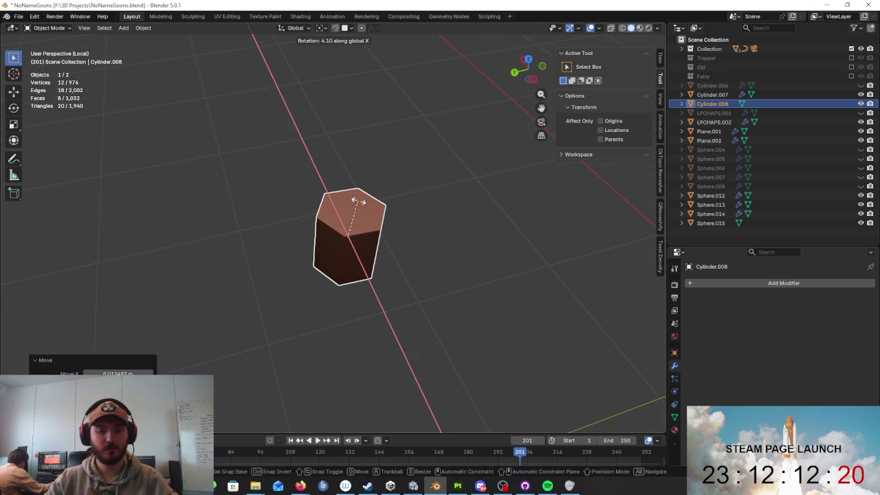
{"action": "type", "text": "90"}
{"action": "key", "text": "Return"}
{"action": "key", "text": "s"}
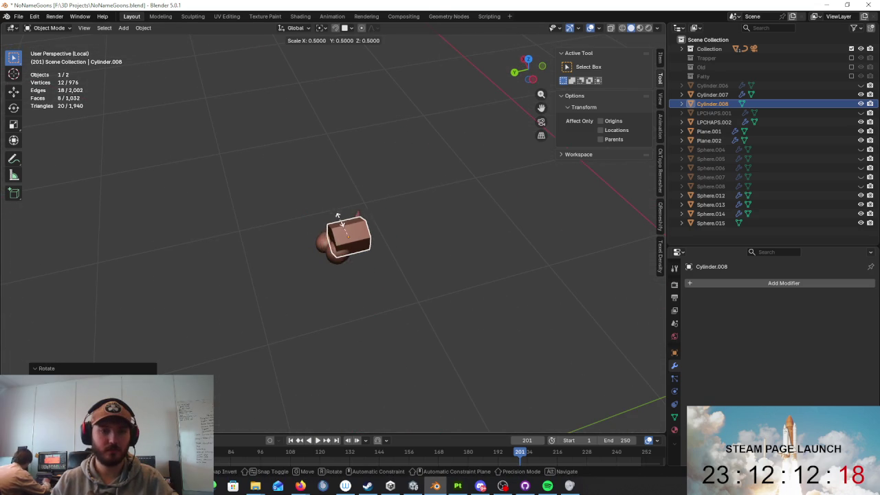
{"action": "left_click", "coordinate": [338, 227]}
- Rotate the cylinder around Z to line it up with the tuft
{"action": "middle_click_drag", "start_coordinate": [358, 215], "coordinate": [409, 336]}
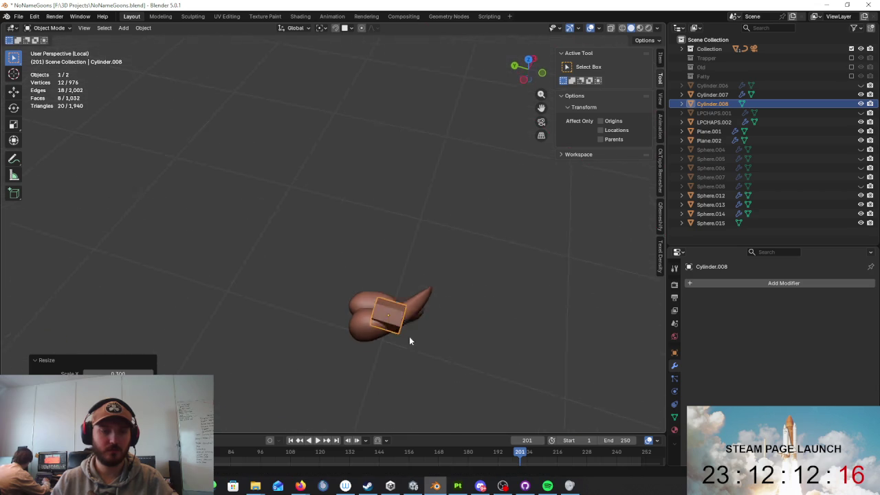
{"action": "key", "text": "r"}
{"action": "key", "text": "z"}
{"action": "left_click", "coordinate": [425, 313]}
{"action": "key", "text": "r"}
{"action": "key", "text": "z"}
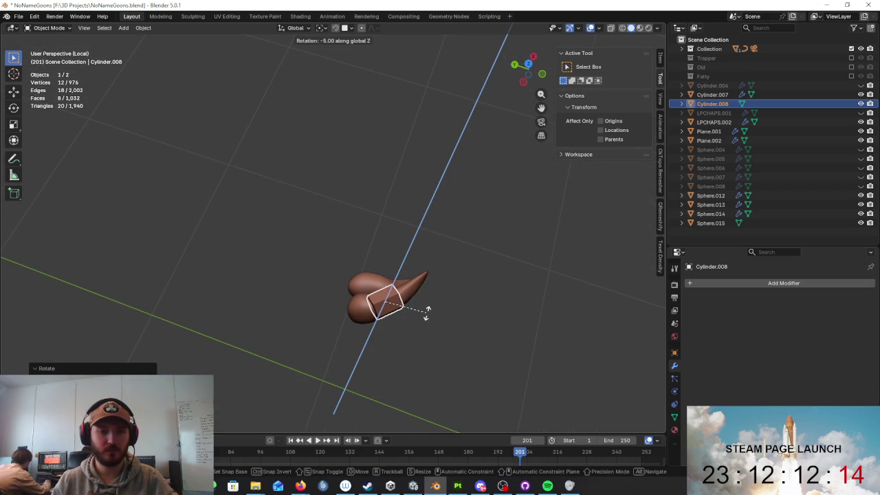
{"action": "left_click", "coordinate": [427, 319]}
- Slide the cylinder along X onto the tuft's base and fine-tune its Z rotation
{"action": "middle_click_drag", "start_coordinate": [426, 319], "coordinate": [424, 235]}
{"action": "key", "text": "g"}
{"action": "key", "text": "x"}
{"action": "left_click", "coordinate": [427, 275]}
{"action": "mouse_move", "coordinate": [436, 281]}
{"action": "middle_mouse_down"}
{"action": "mouse_move", "coordinate": [435, 333]}
{"action": "mouse_move", "coordinate": [414, 238]}
{"action": "mouse_move", "coordinate": [490, 234]}
{"action": "middle_mouse_up"}
{"action": "key", "text": "g"}
{"action": "key", "text": "x"}
{"action": "left_click", "coordinate": [495, 232]}
{"action": "key", "text": "r"}
{"action": "key", "text": "z"}
{"action": "left_click", "coordinate": [473, 303]}
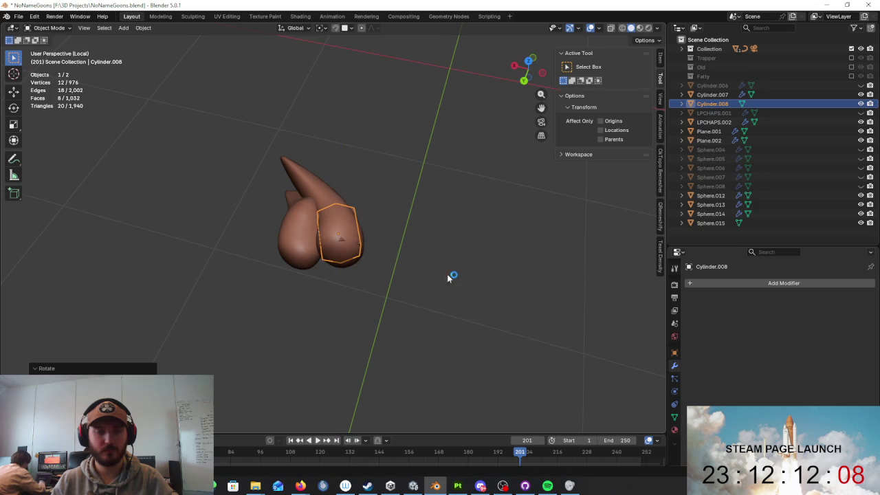
{"action": "middle_click_drag", "start_coordinate": [453, 277], "coordinate": [236, 122]}
{"action": "left_click", "coordinate": [57, 27]}
- In Edit Mode, delete the cylinder's first end cap face
{"action": "left_click", "coordinate": [51, 48]}
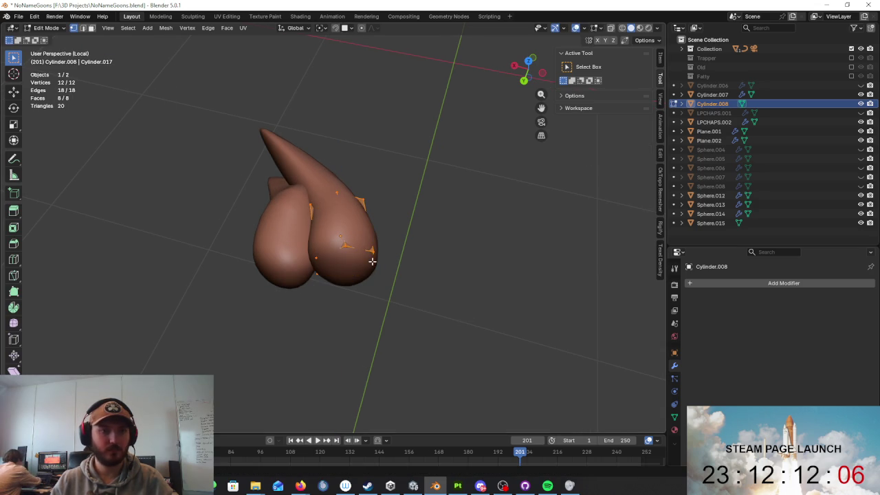
{"action": "key", "text": "x"}
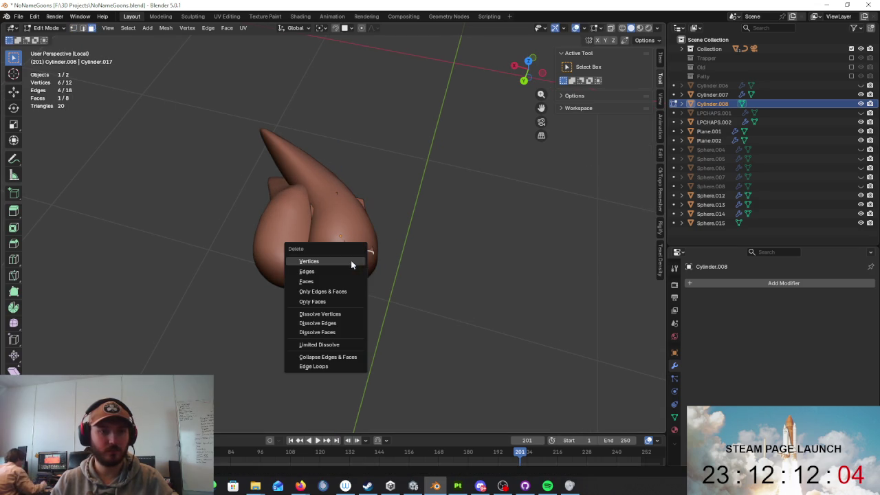
{"action": "left_click", "coordinate": [344, 282]}
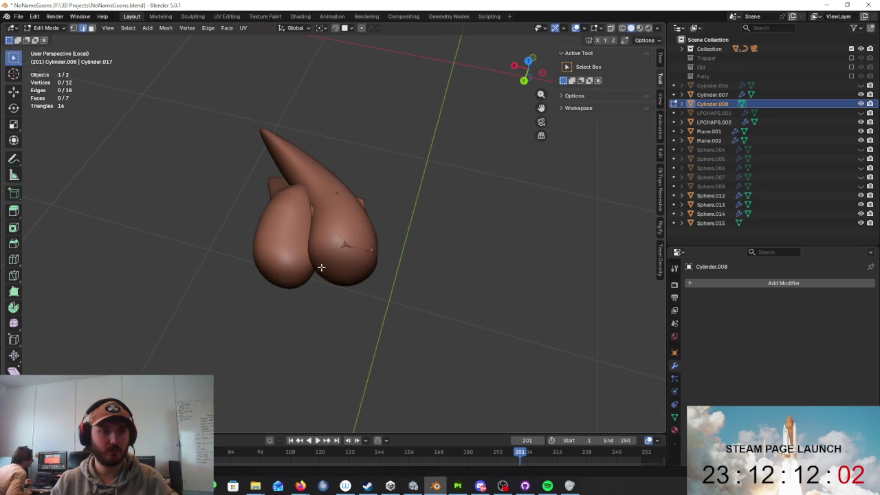
- Enlarge and reposition the cylinder's other end face
{"action": "middle_click_drag", "start_coordinate": [355, 256], "coordinate": [405, 241]}
{"action": "key", "text": "s"}
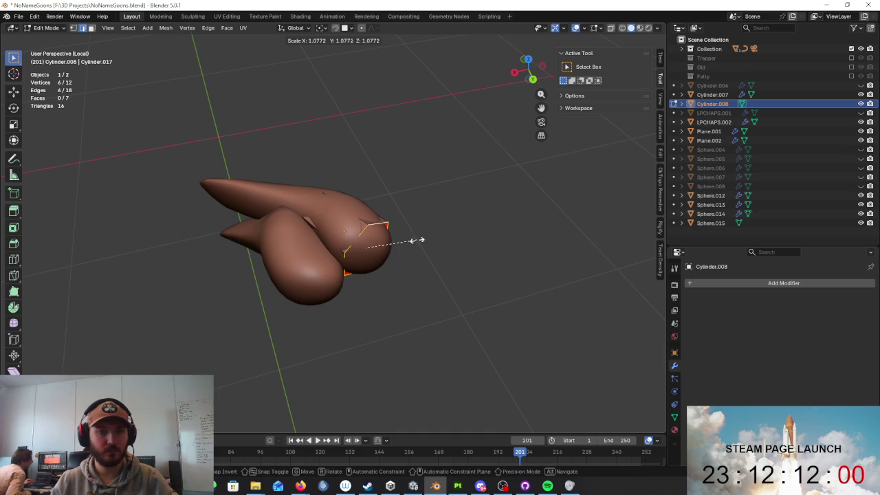
{"action": "left_click", "coordinate": [412, 240]}
{"action": "mouse_move", "coordinate": [324, 202]}
{"action": "middle_mouse_down"}
{"action": "mouse_move", "coordinate": [453, 196]}
{"action": "mouse_move", "coordinate": [489, 231]}
{"action": "middle_mouse_up"}
{"action": "key", "text": "g"}
{"action": "key", "text": "s"}
{"action": "left_click", "coordinate": [472, 213]}
{"action": "key", "text": "g"}
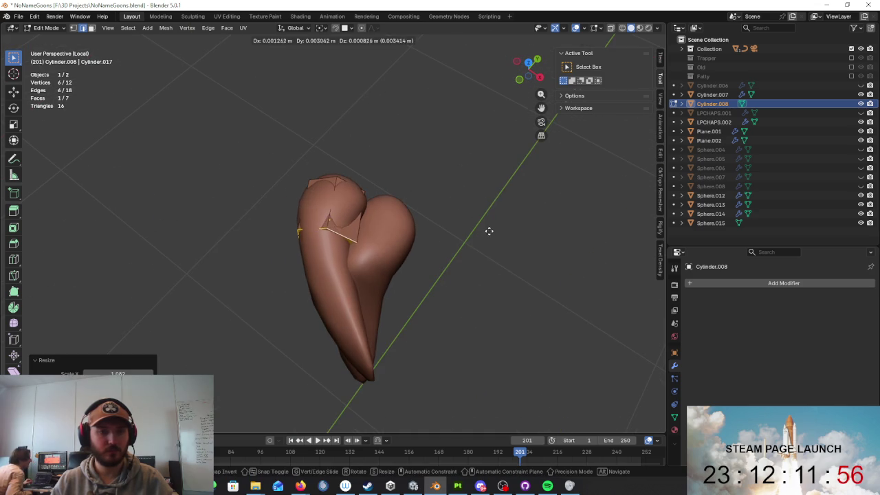
- Delete the remaining end cap in face select mode, leaving an open six-sided tube
{"action": "left_click", "coordinate": [485, 231]}
{"action": "key", "text": "3"}
{"action": "key", "text": "x"}
{"action": "left_click", "coordinate": [314, 241]}
{"action": "mouse_move", "coordinate": [314, 240]}
{"action": "middle_mouse_down"}
{"action": "mouse_move", "coordinate": [428, 176]}
{"action": "mouse_move", "coordinate": [439, 121]}
{"action": "middle_mouse_up"}
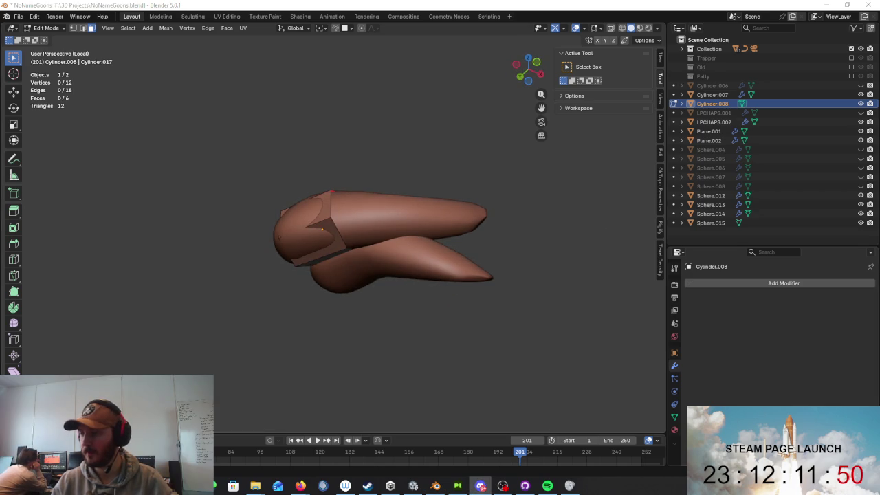
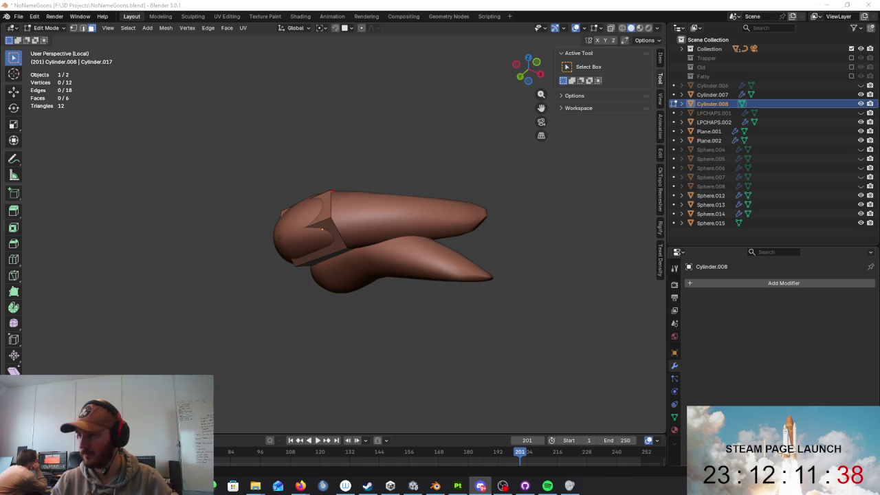
- Reposition and shrink the shell's current end ring over the upper mustache lobe
{"action": "mouse_move", "coordinate": [454, 216]}
{"action": "middle_mouse_down"}
{"action": "mouse_move", "coordinate": [452, 334]}
{"action": "mouse_move", "coordinate": [349, 235]}
{"action": "middle_mouse_up"}
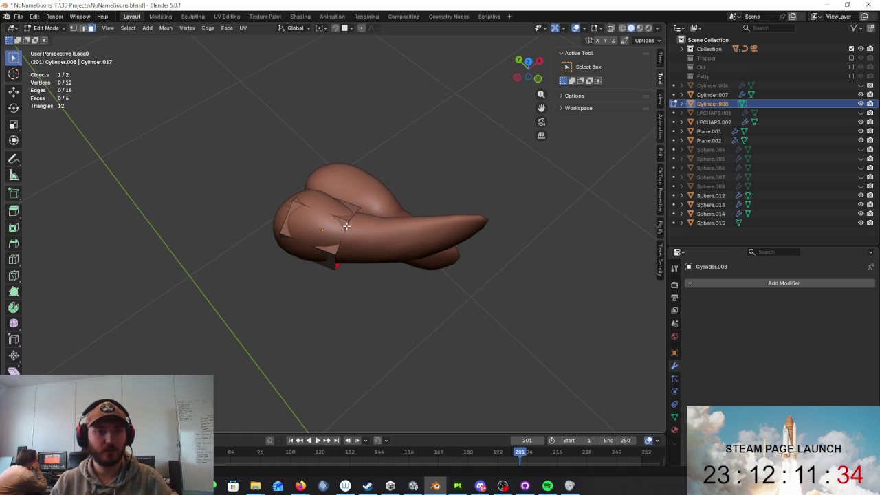
{"action": "middle_click_drag", "start_coordinate": [386, 236], "coordinate": [373, 261]}
{"action": "key", "text": "g"}
{"action": "left_click", "coordinate": [358, 258]}
{"action": "key", "text": "s"}
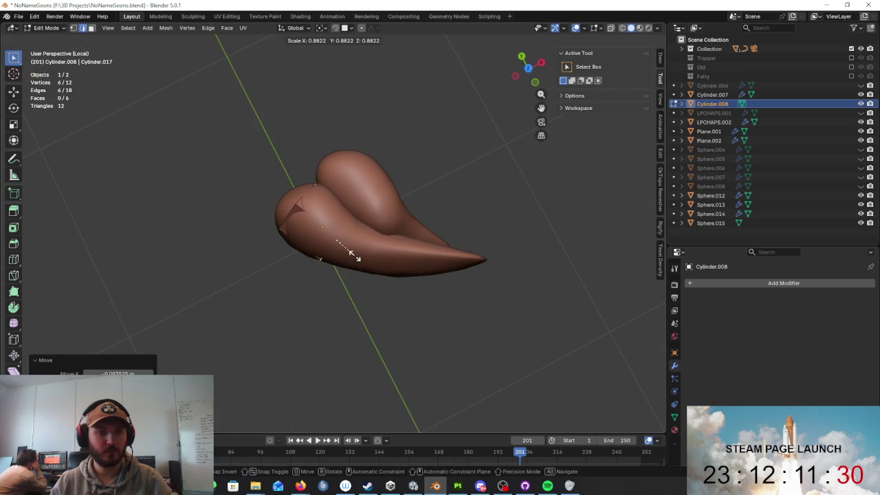
{"action": "left_click", "coordinate": [350, 253]}
- Extrude a new ring, then move it and rotate it about Z to follow the lobe
{"action": "middle_click_drag", "start_coordinate": [351, 253], "coordinate": [385, 187]}
{"action": "key", "text": "e"}
{"action": "left_click", "coordinate": [427, 207]}
{"action": "mouse_move", "coordinate": [427, 207]}
{"action": "middle_mouse_down"}
{"action": "mouse_move", "coordinate": [303, 212]}
{"action": "mouse_move", "coordinate": [371, 241]}
{"action": "middle_mouse_up"}
{"action": "key", "text": "g"}
{"action": "left_click", "coordinate": [317, 214]}
{"action": "key", "text": "r"}
{"action": "key", "text": "z"}
{"action": "left_click", "coordinate": [384, 235]}
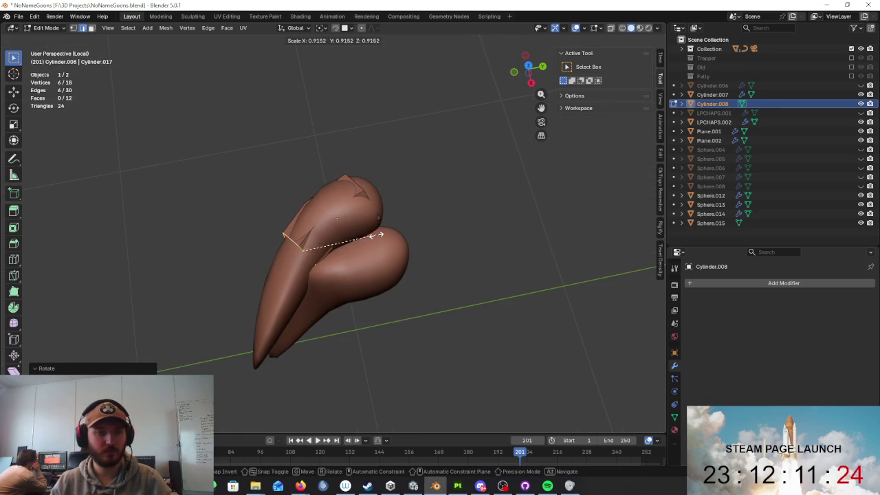
{"action": "left_click", "coordinate": [372, 235]}
- Extrude another ring, rotating it about Z, shifting it and shrinking it along the curve
{"action": "key", "text": "e"}
{"action": "left_click", "coordinate": [304, 298]}
{"action": "mouse_move", "coordinate": [305, 301]}
{"action": "middle_mouse_down"}
{"action": "mouse_move", "coordinate": [348, 248]}
{"action": "mouse_move", "coordinate": [472, 169]}
{"action": "middle_mouse_up"}
{"action": "key", "text": "r"}
{"action": "key", "text": "z"}
{"action": "left_click", "coordinate": [323, 269]}
{"action": "key", "text": "g"}
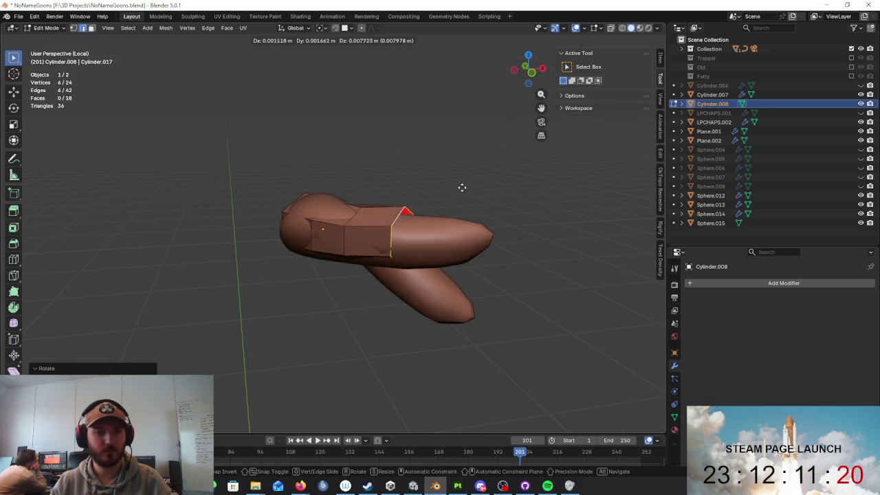
{"action": "left_click", "coordinate": [462, 195]}
{"action": "key", "text": "s"}
{"action": "left_click", "coordinate": [451, 202]}
{"action": "key", "text": "g"}
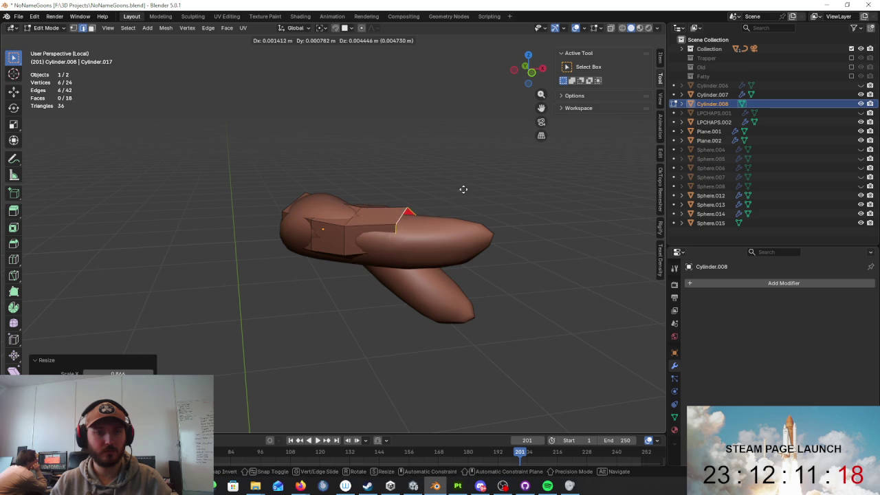
{"action": "left_click", "coordinate": [464, 198]}
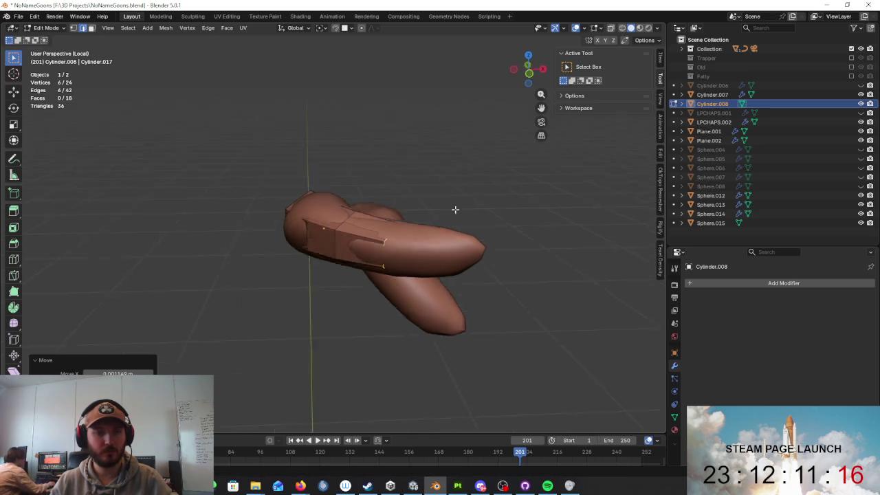
- Refine that ring's Z rotation and position while checking end-on and side views
{"action": "middle_click_drag", "start_coordinate": [456, 210], "coordinate": [403, 246]}
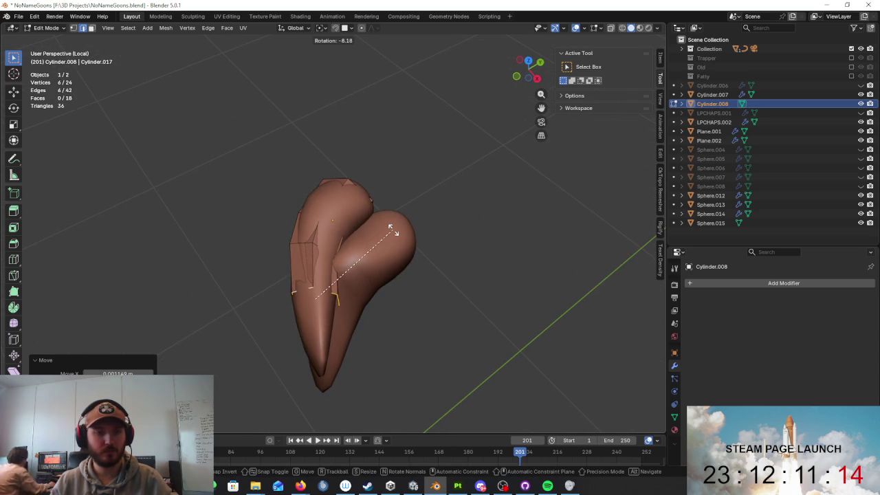
{"action": "key", "text": "z"}
{"action": "left_click", "coordinate": [393, 201]}
{"action": "key", "text": "g"}
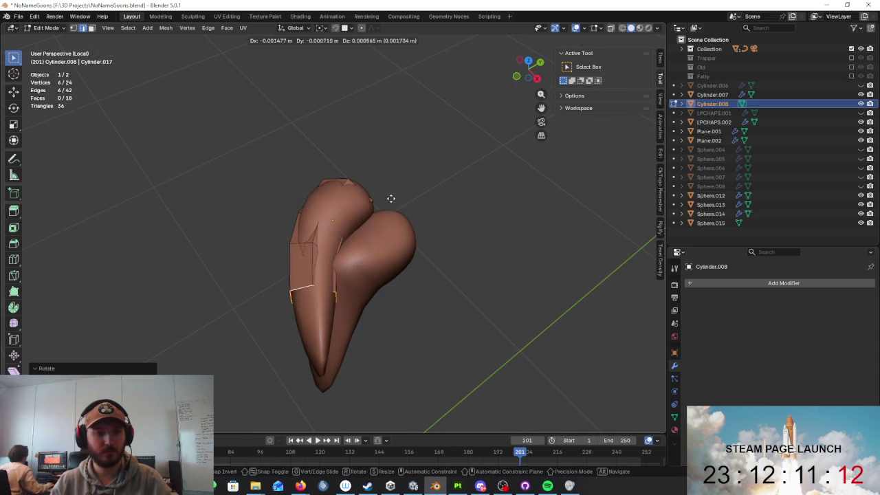
{"action": "left_click", "coordinate": [393, 198]}
{"action": "mouse_move", "coordinate": [402, 228]}
{"action": "middle_mouse_down"}
{"action": "mouse_move", "coordinate": [505, 183]}
{"action": "mouse_move", "coordinate": [475, 183]}
{"action": "mouse_move", "coordinate": [478, 167]}
{"action": "middle_mouse_up"}
{"action": "left_click", "coordinate": [477, 169]}
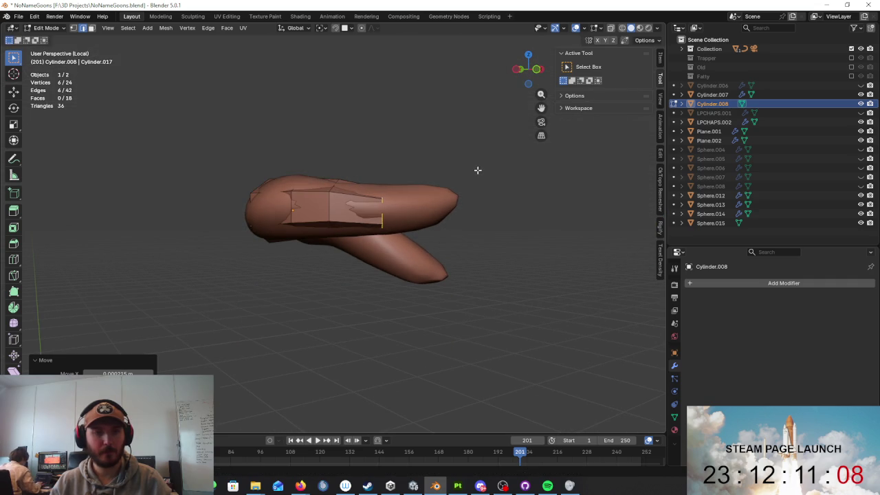
{"action": "left_click", "coordinate": [485, 167]}
{"action": "mouse_move", "coordinate": [477, 183]}
{"action": "middle_mouse_down"}
{"action": "mouse_move", "coordinate": [405, 247]}
{"action": "mouse_move", "coordinate": [393, 235]}
{"action": "mouse_move", "coordinate": [412, 203]}
{"action": "mouse_move", "coordinate": [378, 227]}
{"action": "mouse_move", "coordinate": [338, 224]}
{"action": "middle_mouse_up"}
- Nudge two of the ring's vertices to tuck its edge into the lobe
{"action": "left_click", "coordinate": [365, 219]}
{"action": "key", "text": "g"}
{"action": "left_click", "coordinate": [365, 219]}
{"action": "left_click", "coordinate": [344, 222]}
{"action": "key", "text": "g"}
{"action": "left_click", "coordinate": [337, 217]}
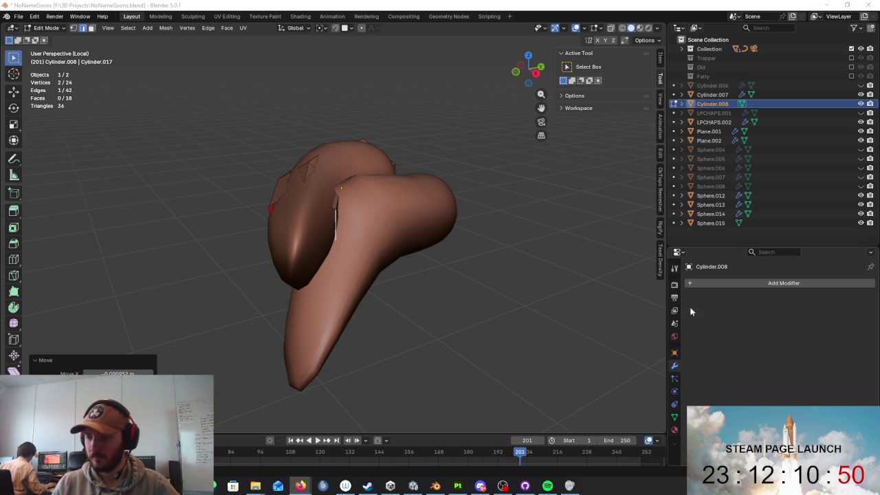
- Extrude the open end loop toward the lobe tip, scaling and shifting the new ring
{"action": "middle_click_drag", "start_coordinate": [434, 251], "coordinate": [480, 250]}
{"action": "middle_click_drag", "start_coordinate": [376, 204], "coordinate": [441, 281]}
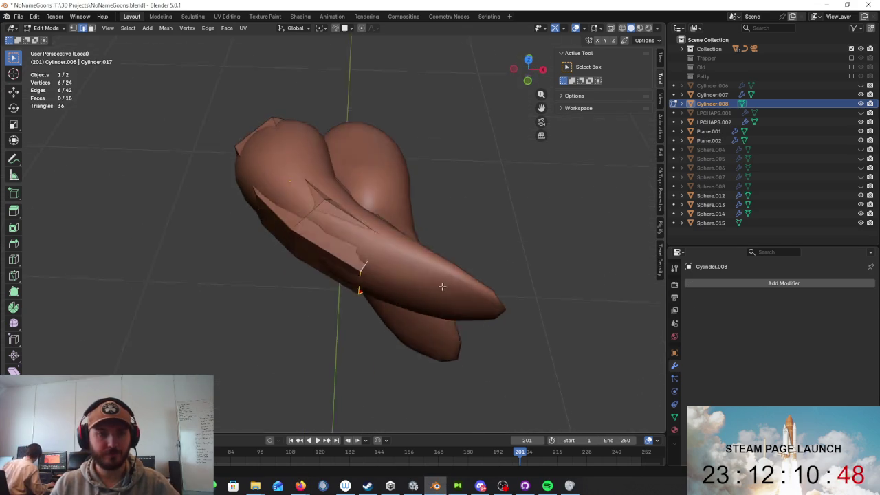
{"action": "left_click", "coordinate": [440, 282], "text": "alt"}
{"action": "key", "text": "e"}
{"action": "right_click", "coordinate": [543, 337]}
{"action": "mouse_move", "coordinate": [543, 337]}
{"action": "middle_mouse_down"}
{"action": "mouse_move", "coordinate": [477, 227]}
{"action": "mouse_move", "coordinate": [450, 206]}
{"action": "mouse_move", "coordinate": [383, 216]}
{"action": "mouse_move", "coordinate": [440, 233]}
{"action": "mouse_move", "coordinate": [499, 268]}
{"action": "middle_mouse_up"}
{"action": "key", "text": "s"}
{"action": "key", "text": "g"}
{"action": "left_click", "coordinate": [370, 204]}
{"action": "left_click", "coordinate": [348, 200]}
- Extrude a second, smaller ring out to the very tip and nudge it into place
{"action": "key", "text": "e"}
{"action": "left_click", "coordinate": [564, 273]}
{"action": "key", "text": "s"}
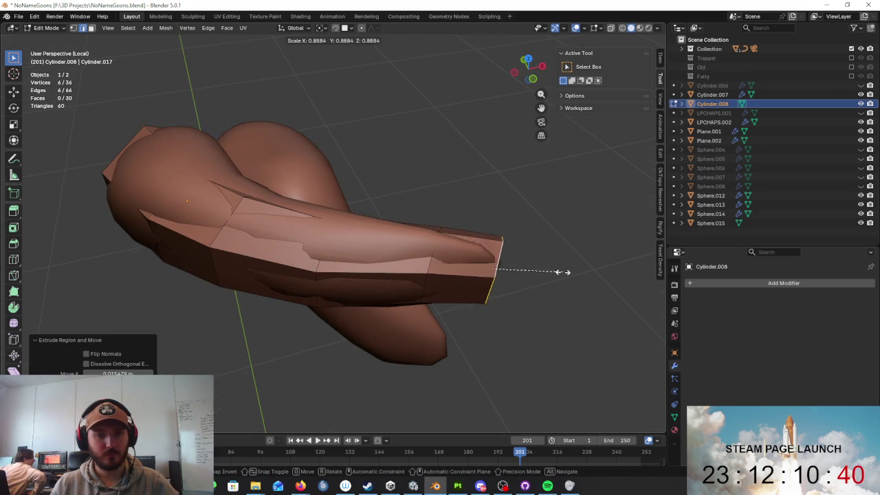
{"action": "left_click", "coordinate": [531, 263]}
{"action": "middle_click_drag", "start_coordinate": [530, 263], "coordinate": [440, 210]}
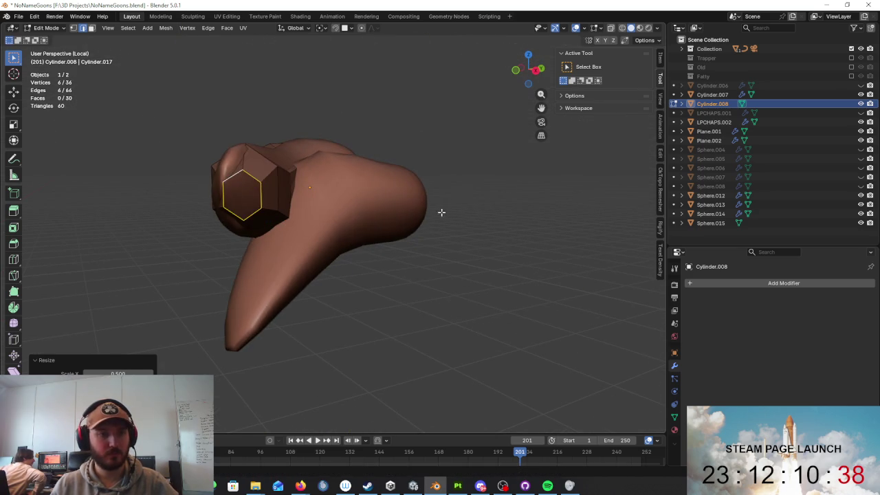
{"action": "key", "text": "g"}
{"action": "left_click", "coordinate": [407, 188]}
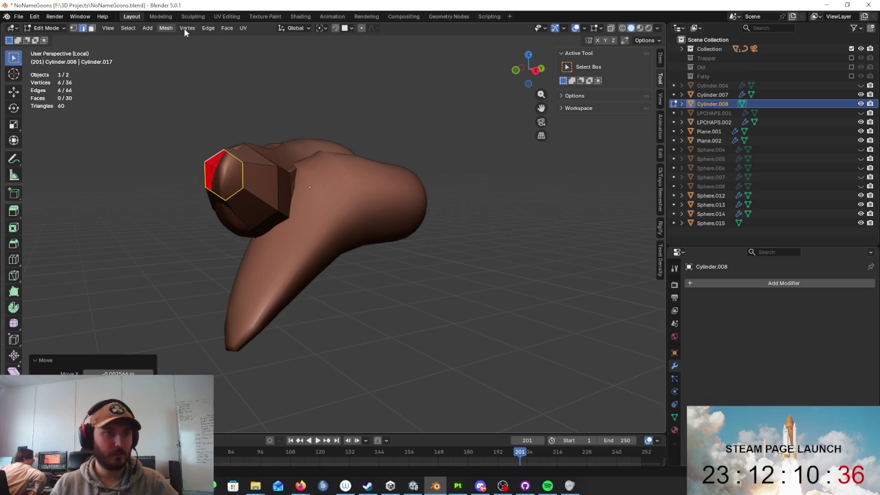
- Cap the shell's hexagonal open end with Face > Fill
{"action": "left_click", "coordinate": [227, 28]}
{"action": "left_click", "coordinate": [256, 129]}
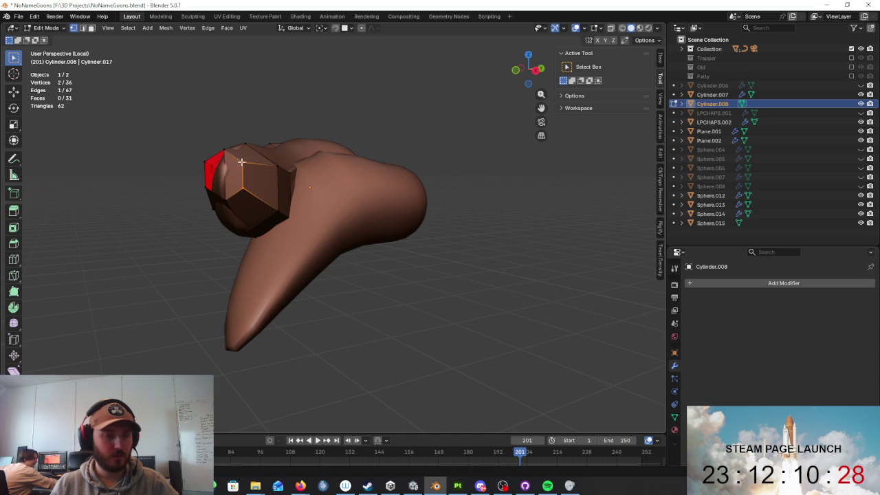
{"action": "left_click", "coordinate": [292, 180]}
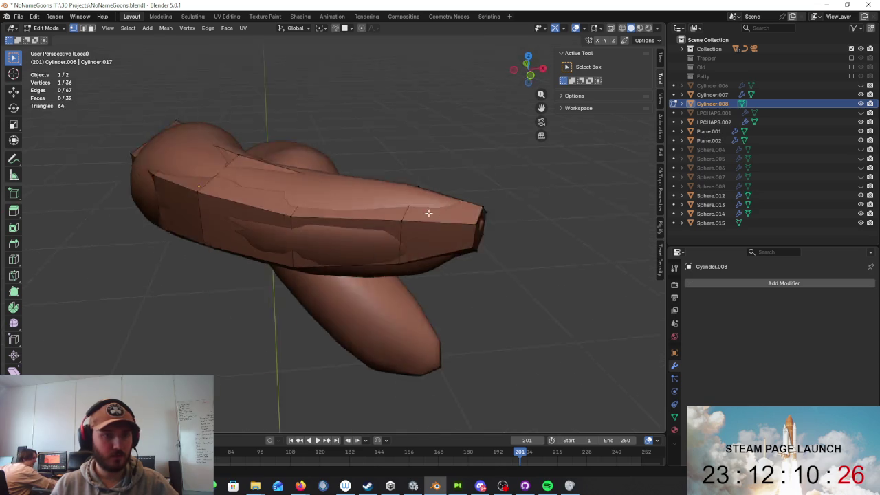
- Move the selected vertex and slightly enlarge its ring around the lobe
{"action": "middle_click_drag", "start_coordinate": [292, 180], "coordinate": [346, 197]}
{"action": "scroll", "coordinate": [346, 196], "scroll_direction": "up", "scroll_amount": 3}
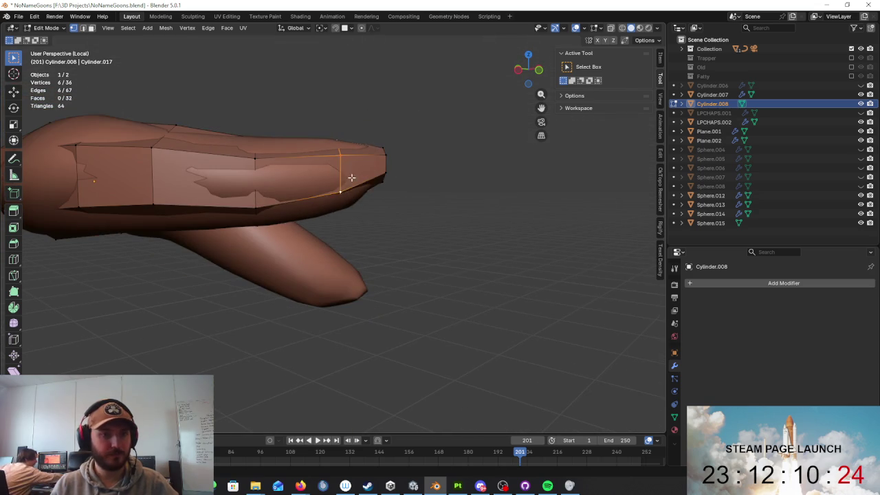
{"action": "key", "text": "g"}
{"action": "left_click", "coordinate": [346, 177]}
{"action": "middle_click_drag", "start_coordinate": [346, 178], "coordinate": [370, 227]}
{"action": "key", "text": "s"}
{"action": "left_click", "coordinate": [344, 173]}
{"action": "middle_click_drag", "start_coordinate": [344, 172], "coordinate": [371, 221]}
- Pull single shell vertices in toward the lobe surface from front and side views
{"action": "left_click", "coordinate": [348, 222]}
{"action": "middle_click_drag", "start_coordinate": [348, 221], "coordinate": [387, 245]}
{"action": "scroll", "coordinate": [383, 218], "scroll_direction": "up", "scroll_amount": 2}
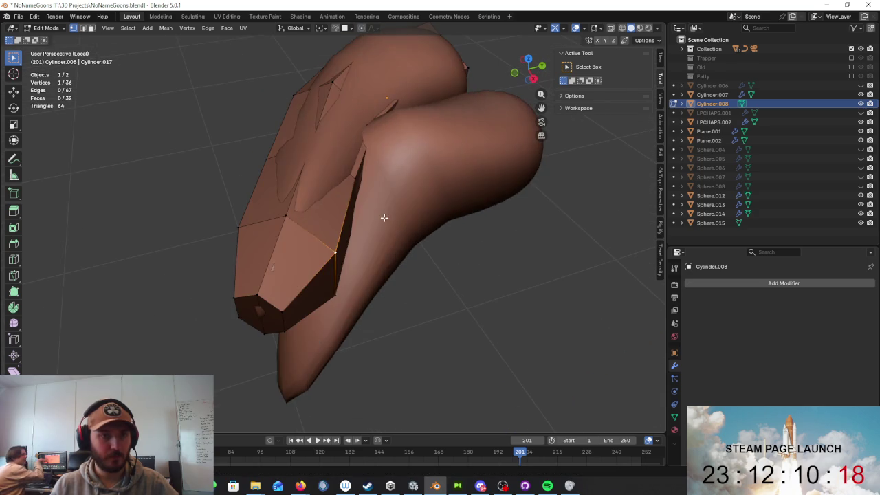
{"action": "key", "text": "g"}
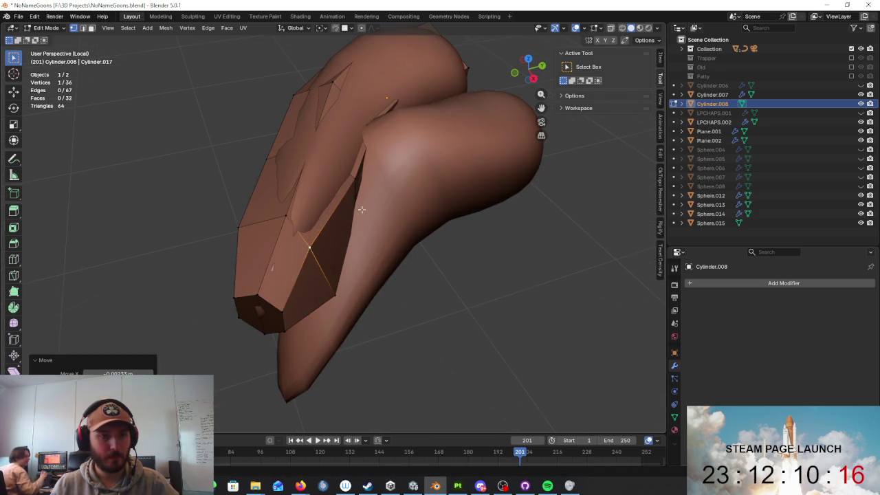
{"action": "middle_click_drag", "start_coordinate": [355, 210], "coordinate": [330, 201]}
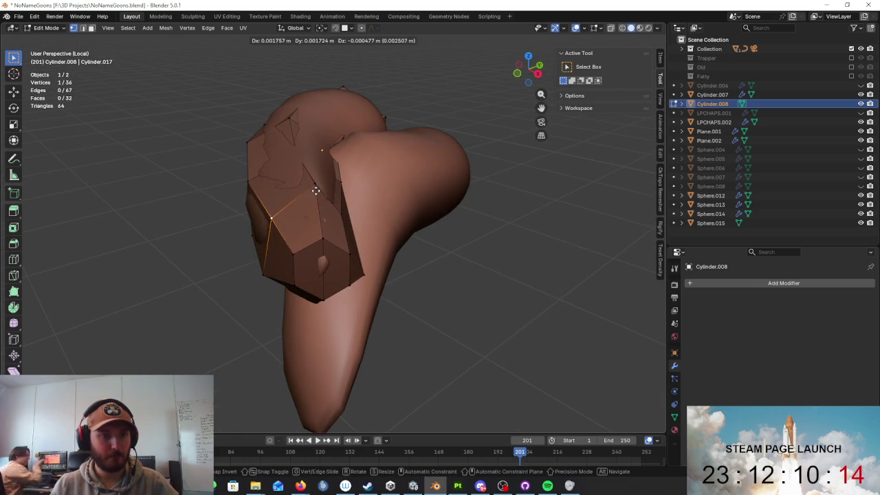
{"action": "left_click", "coordinate": [315, 191]}
{"action": "middle_click_drag", "start_coordinate": [315, 191], "coordinate": [295, 176]}
{"action": "key", "text": "g"}
{"action": "mouse_move", "coordinate": [320, 251]}
{"action": "middle_mouse_down"}
{"action": "mouse_move", "coordinate": [368, 235]}
{"action": "mouse_move", "coordinate": [359, 266]}
{"action": "mouse_move", "coordinate": [422, 269]}
{"action": "mouse_move", "coordinate": [259, 195]}
{"action": "mouse_move", "coordinate": [397, 240]}
{"action": "middle_mouse_up"}
{"action": "left_click", "coordinate": [350, 234]}
- Adjust vertices near the shell's tip so it hugs the lobe end
{"action": "left_click", "coordinate": [364, 204]}
{"action": "key", "text": "g"}
{"action": "left_click", "coordinate": [364, 204]}
{"action": "key", "text": "g"}
{"action": "left_click", "coordinate": [361, 204]}
{"action": "middle_click_drag", "start_coordinate": [361, 205], "coordinate": [395, 196]}
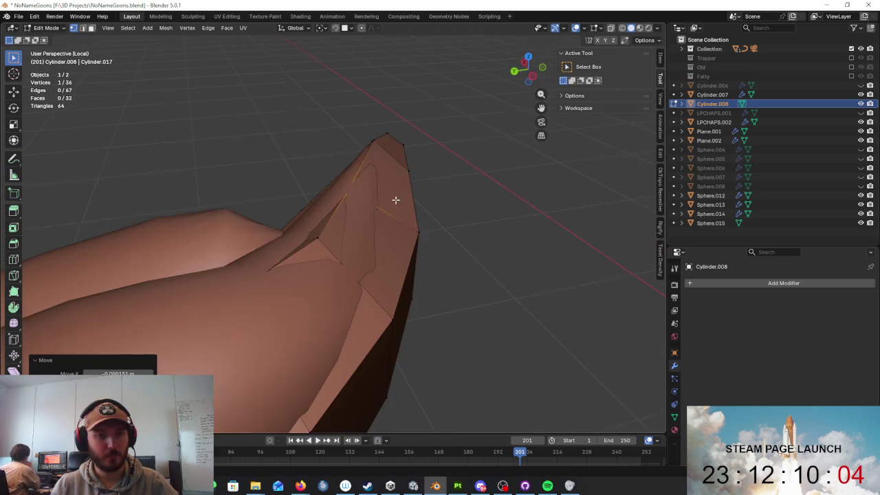
{"action": "left_click", "coordinate": [430, 234]}
{"action": "key", "text": "g"}
{"action": "left_click", "coordinate": [410, 234]}
- Nudge more tip vertices, checking the fit in wireframe before returning to solid shading
{"action": "middle_click_drag", "start_coordinate": [410, 234], "coordinate": [399, 209]}
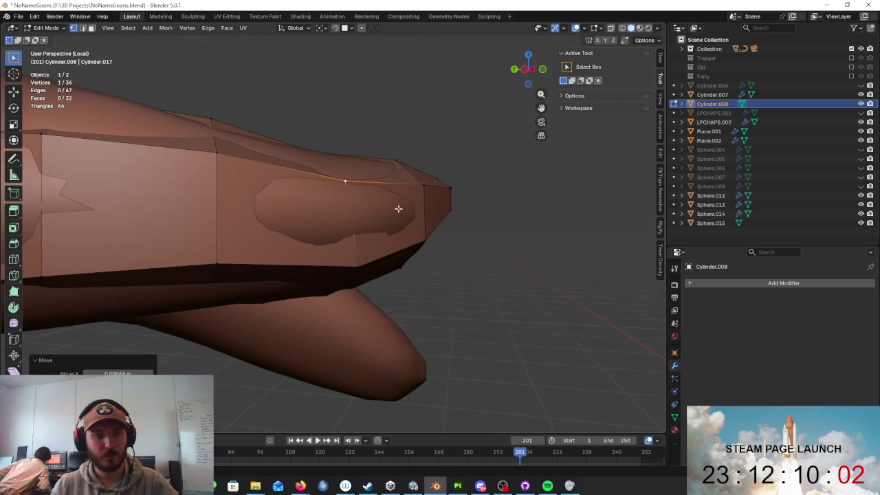
{"action": "mouse_move", "coordinate": [360, 261]}
{"action": "middle_mouse_down"}
{"action": "mouse_move", "coordinate": [422, 228]}
{"action": "mouse_move", "coordinate": [410, 255]}
{"action": "mouse_move", "coordinate": [405, 241]}
{"action": "mouse_move", "coordinate": [391, 240]}
{"action": "mouse_move", "coordinate": [400, 262]}
{"action": "mouse_move", "coordinate": [417, 78]}
{"action": "mouse_move", "coordinate": [314, 246]}
{"action": "mouse_move", "coordinate": [269, 260]}
{"action": "mouse_move", "coordinate": [310, 226]}
{"action": "mouse_move", "coordinate": [357, 212]}
{"action": "middle_mouse_up"}
{"action": "key", "text": "g"}
{"action": "left_click", "coordinate": [403, 228]}
{"action": "key", "text": "g"}
{"action": "left_click", "coordinate": [381, 236]}
{"action": "key", "text": "g"}
{"action": "key", "text": "shift+z"}
{"action": "key", "text": "z"}
{"action": "left_click", "coordinate": [299, 205]}
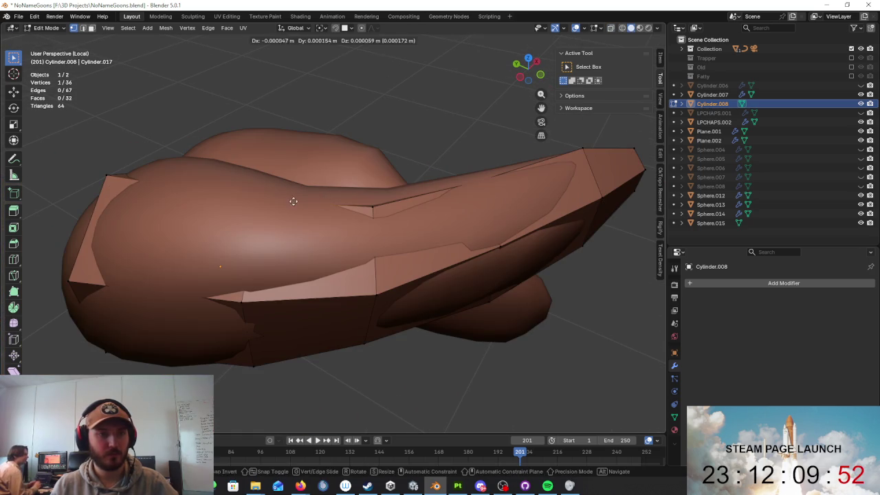
- Move shell vertices, including a Z-constrained vertical move, snug against the lobe
{"action": "key", "text": "g"}
{"action": "left_click", "coordinate": [287, 193]}
{"action": "mouse_move", "coordinate": [286, 192]}
{"action": "middle_mouse_down"}
{"action": "mouse_move", "coordinate": [237, 168]}
{"action": "mouse_move", "coordinate": [294, 173]}
{"action": "mouse_move", "coordinate": [376, 159]}
{"action": "mouse_move", "coordinate": [468, 208]}
{"action": "mouse_move", "coordinate": [407, 199]}
{"action": "mouse_move", "coordinate": [436, 181]}
{"action": "mouse_move", "coordinate": [393, 137]}
{"action": "mouse_move", "coordinate": [387, 195]}
{"action": "mouse_move", "coordinate": [332, 204]}
{"action": "mouse_move", "coordinate": [315, 190]}
{"action": "mouse_move", "coordinate": [444, 213]}
{"action": "mouse_move", "coordinate": [436, 202]}
{"action": "mouse_move", "coordinate": [377, 194]}
{"action": "mouse_move", "coordinate": [429, 237]}
{"action": "mouse_move", "coordinate": [431, 262]}
{"action": "middle_mouse_up"}
{"action": "key", "text": "g"}
{"action": "key", "text": "z"}
{"action": "left_click", "coordinate": [238, 172]}
{"action": "key", "text": "g"}
{"action": "left_click", "coordinate": [492, 221]}
{"action": "key", "text": "g"}
- Make final vertex nudges on Cylinder.008, then Tab back to Object Mode
{"action": "left_click", "coordinate": [447, 184]}
{"action": "key", "text": "g"}
{"action": "left_click", "coordinate": [314, 191]}
{"action": "key", "text": "g"}
{"action": "left_click", "coordinate": [383, 197]}
{"action": "key", "text": "Tab"}
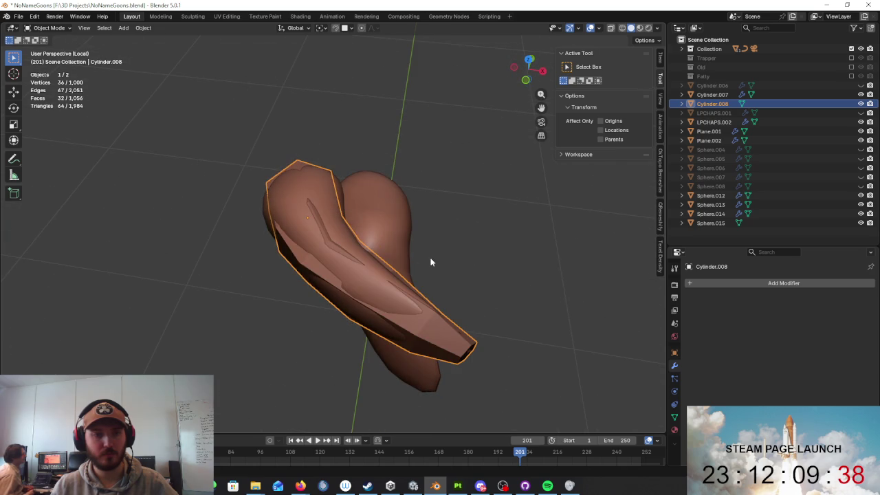
- Duplicate the faceted shell and rotate the copy toward the lower mustache lobe
{"action": "key", "text": "shift+d"}
{"action": "left_click", "coordinate": [475, 226]}
{"action": "middle_click_drag", "start_coordinate": [495, 220], "coordinate": [482, 184]}
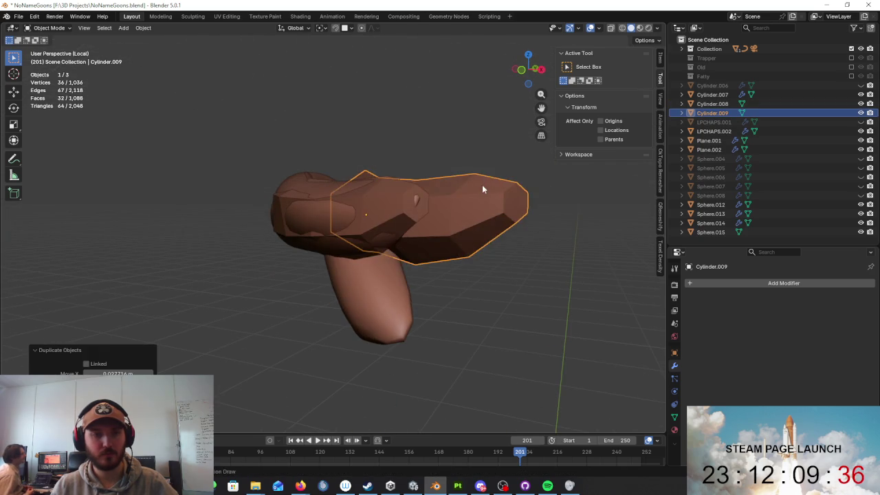
{"action": "key", "text": "r"}
{"action": "left_click", "coordinate": [403, 288]}
{"action": "mouse_move", "coordinate": [403, 289]}
{"action": "middle_mouse_down"}
{"action": "mouse_move", "coordinate": [401, 231]}
{"action": "mouse_move", "coordinate": [393, 255]}
{"action": "mouse_move", "coordinate": [408, 244]}
{"action": "mouse_move", "coordinate": [367, 275]}
{"action": "mouse_move", "coordinate": [463, 267]}
{"action": "mouse_move", "coordinate": [511, 245]}
{"action": "mouse_move", "coordinate": [477, 338]}
{"action": "middle_mouse_up"}
{"action": "key", "text": "r"}
{"action": "left_click", "coordinate": [407, 243]}
- Move the copy near the lower lobe and turn it about the Z axis
{"action": "key", "text": "g"}
{"action": "left_click", "coordinate": [385, 300]}
{"action": "key", "text": "r"}
{"action": "left_click", "coordinate": [454, 246]}
{"action": "key", "text": "r"}
{"action": "right_click", "coordinate": [485, 263]}
{"action": "left_click", "coordinate": [496, 260]}
{"action": "key", "text": "r"}
{"action": "key", "text": "z"}
{"action": "left_click", "coordinate": [482, 341]}
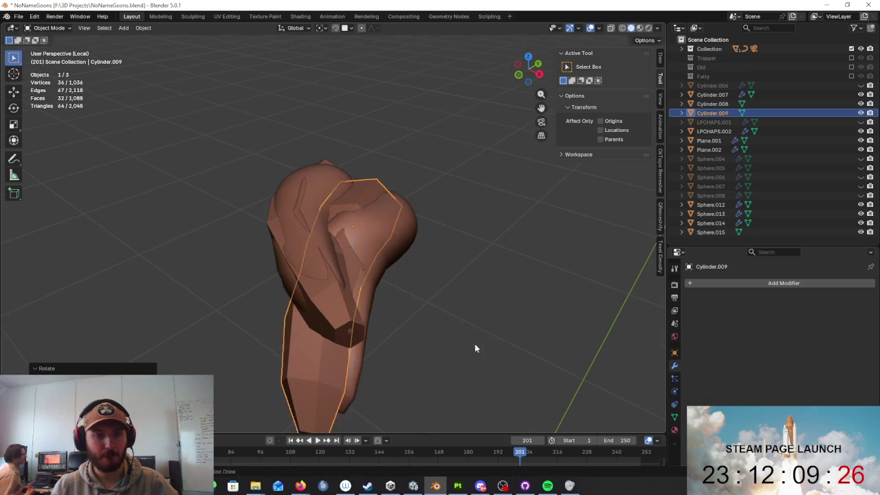
- Position the copy over the lower lobe, rotating it to follow the lobe's curve
{"action": "key", "text": "g"}
{"action": "left_click", "coordinate": [494, 345]}
{"action": "key", "text": "r"}
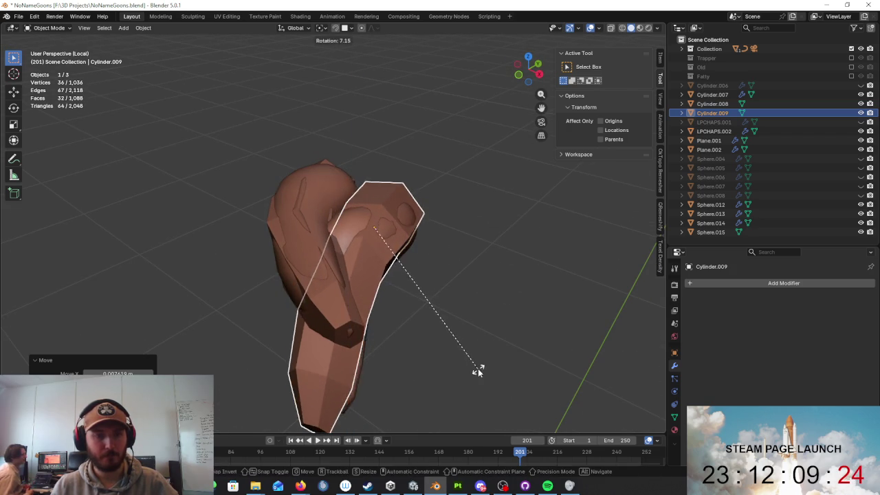
{"action": "left_click", "coordinate": [477, 369]}
{"action": "middle_click_drag", "start_coordinate": [478, 369], "coordinate": [478, 298]}
{"action": "key", "text": "r"}
{"action": "left_click", "coordinate": [470, 308]}
{"action": "key", "text": "r"}
{"action": "left_click", "coordinate": [455, 310]}
{"action": "key", "text": "g"}
{"action": "left_click", "coordinate": [451, 300]}
- In Edit Mode, select an edge loop on the copy and move it
{"action": "middle_click_drag", "start_coordinate": [448, 296], "coordinate": [548, 266]}
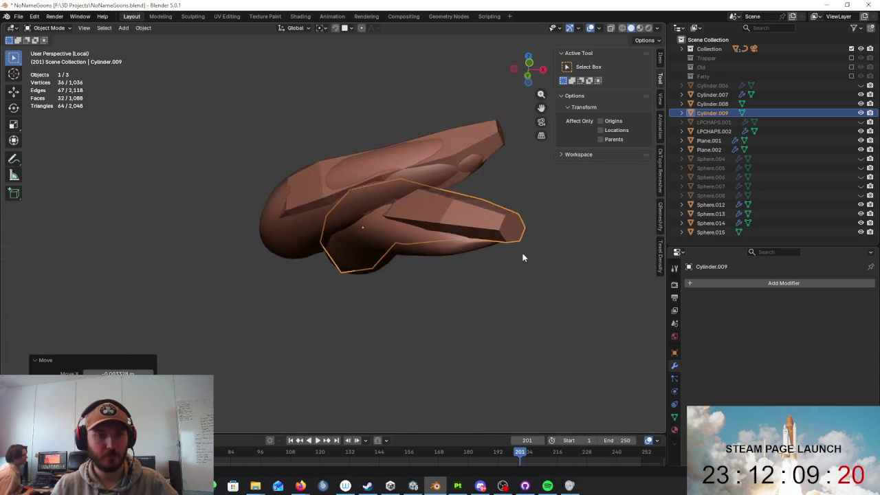
{"action": "scroll", "coordinate": [548, 267], "scroll_direction": "up", "scroll_amount": 3}
{"action": "key", "text": "Tab"}
{"action": "left_click", "coordinate": [462, 269], "text": "alt"}
{"action": "key", "text": "g"}
{"action": "left_click", "coordinate": [467, 277]}
{"action": "mouse_move", "coordinate": [467, 276]}
{"action": "middle_mouse_down"}
{"action": "mouse_move", "coordinate": [420, 262]}
{"action": "mouse_move", "coordinate": [575, 275]}
{"action": "middle_mouse_up"}
- Shift the edge loop slightly left, then move and scale down the shell's tip end cap
{"action": "key", "text": "s"}
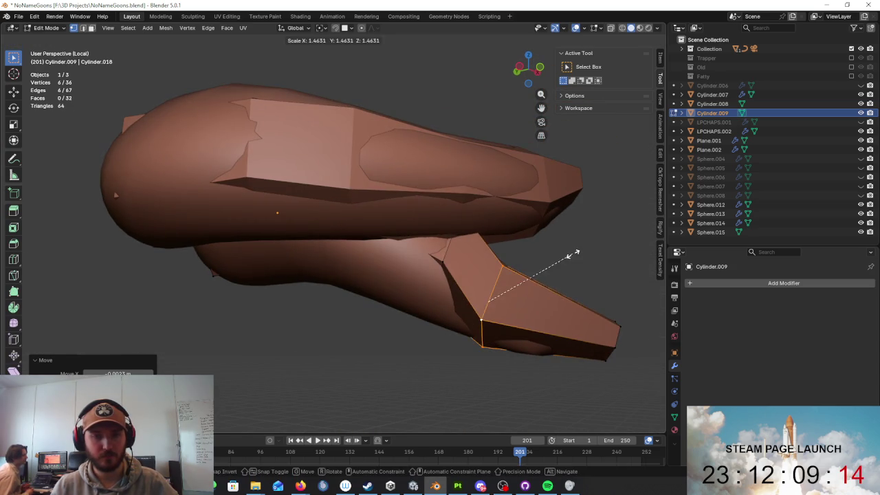
{"action": "key", "text": "g"}
{"action": "left_click", "coordinate": [557, 254]}
{"action": "mouse_move", "coordinate": [619, 330]}
{"action": "middle_mouse_down"}
{"action": "mouse_move", "coordinate": [570, 321]}
{"action": "mouse_move", "coordinate": [638, 296]}
{"action": "mouse_move", "coordinate": [603, 328]}
{"action": "mouse_move", "coordinate": [497, 305]}
{"action": "mouse_move", "coordinate": [503, 324]}
{"action": "mouse_move", "coordinate": [403, 236]}
{"action": "mouse_move", "coordinate": [481, 227]}
{"action": "middle_mouse_up"}
{"action": "key", "text": "g"}
{"action": "left_click", "coordinate": [570, 335]}
{"action": "key", "text": "g"}
{"action": "key", "text": "s"}
{"action": "left_click", "coordinate": [481, 330]}
- Move and resize another edge loop, abandoning a one-axis resize
{"action": "left_click", "coordinate": [379, 234], "text": "alt"}
{"action": "key", "text": "g"}
{"action": "left_click", "coordinate": [382, 222]}
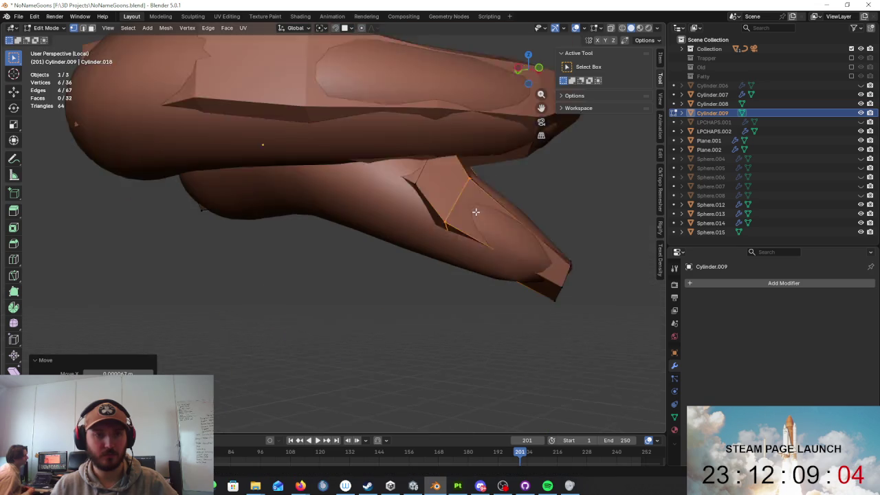
{"action": "key", "text": "s"}
{"action": "key", "text": "g"}
{"action": "left_click", "coordinate": [498, 236]}
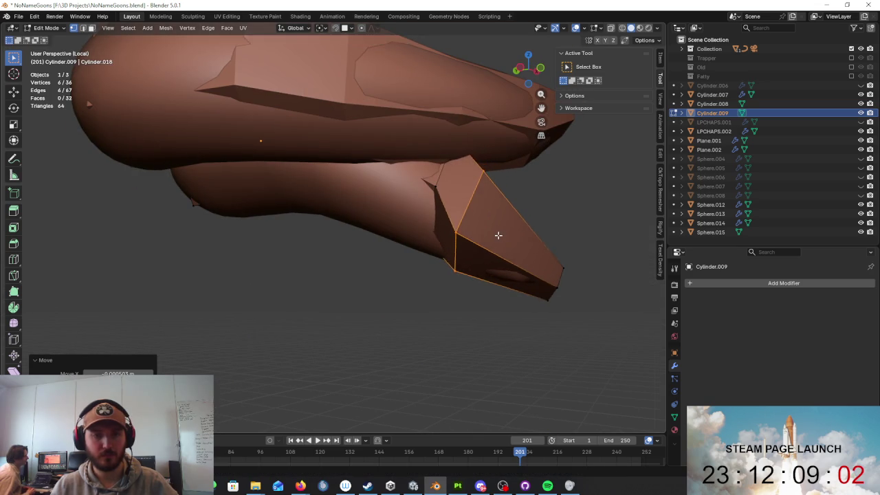
{"action": "middle_click_drag", "start_coordinate": [497, 236], "coordinate": [473, 248]}
{"action": "key", "text": "s"}
{"action": "key", "text": "x"}
{"action": "key", "text": "y"}
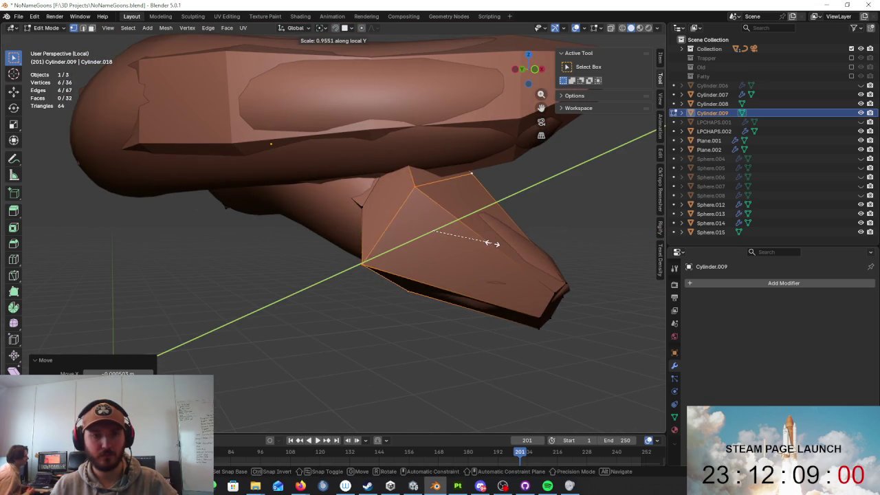
{"action": "key", "text": "Escape"}
- Move individual shell vertices and slide one along its edge toward the lobe
{"action": "left_click", "coordinate": [464, 176]}
{"action": "mouse_move", "coordinate": [464, 176]}
{"action": "middle_mouse_down"}
{"action": "mouse_move", "coordinate": [493, 212]}
{"action": "mouse_move", "coordinate": [315, 198]}
{"action": "mouse_move", "coordinate": [298, 234]}
{"action": "mouse_move", "coordinate": [327, 263]}
{"action": "middle_mouse_up"}
{"action": "left_click", "coordinate": [315, 198]}
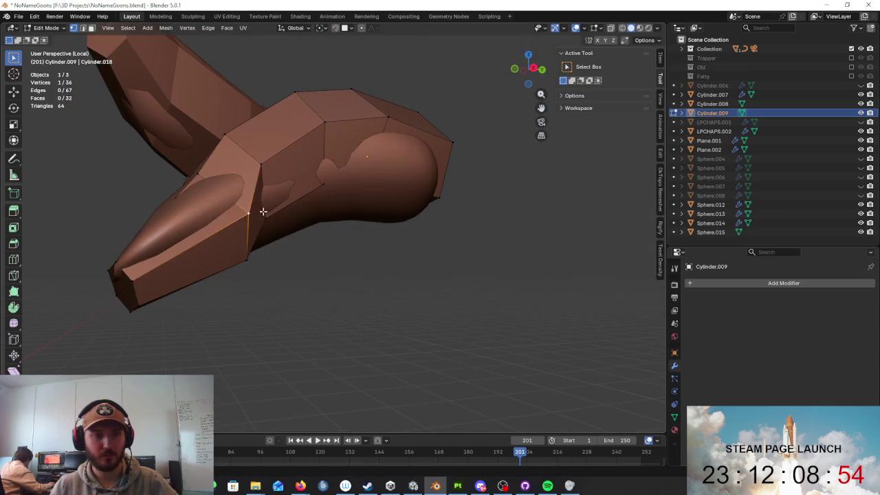
{"action": "key", "text": "g"}
{"action": "left_click", "coordinate": [288, 227]}
{"action": "key", "text": "g"}
{"action": "mouse_move", "coordinate": [289, 227]}
{"action": "middle_mouse_down"}
{"action": "mouse_move", "coordinate": [313, 219]}
{"action": "mouse_move", "coordinate": [285, 200]}
{"action": "middle_mouse_up"}
{"action": "mouse_move", "coordinate": [234, 234]}
{"action": "middle_mouse_down"}
{"action": "mouse_move", "coordinate": [324, 189]}
{"action": "mouse_move", "coordinate": [334, 151]}
{"action": "mouse_move", "coordinate": [353, 197]}
{"action": "mouse_move", "coordinate": [344, 212]}
{"action": "mouse_move", "coordinate": [373, 236]}
{"action": "mouse_move", "coordinate": [364, 281]}
{"action": "middle_mouse_up"}
{"action": "left_click", "coordinate": [333, 178]}
{"action": "key", "text": "g"}
{"action": "left_click", "coordinate": [338, 197]}
{"action": "key", "text": "g"}
{"action": "left_click", "coordinate": [385, 268]}
- Move another vertex inward, checking the fit in wireframe shading
{"action": "left_click", "coordinate": [348, 240]}
{"action": "mouse_move", "coordinate": [347, 240]}
{"action": "middle_mouse_down"}
{"action": "mouse_move", "coordinate": [213, 290]}
{"action": "mouse_move", "coordinate": [369, 212]}
{"action": "middle_mouse_up"}
{"action": "key", "text": "g"}
{"action": "left_click", "coordinate": [304, 269]}
{"action": "key", "text": "z"}
{"action": "left_click", "coordinate": [394, 255]}
{"action": "key", "text": "g"}
{"action": "left_click", "coordinate": [285, 279]}
{"action": "mouse_move", "coordinate": [285, 280]}
{"action": "middle_mouse_down"}
{"action": "mouse_move", "coordinate": [325, 238]}
{"action": "mouse_move", "coordinate": [374, 255]}
{"action": "mouse_move", "coordinate": [387, 220]}
{"action": "mouse_move", "coordinate": [329, 191]}
{"action": "middle_mouse_up"}
{"action": "key", "text": "z"}
{"action": "left_click", "coordinate": [324, 255]}
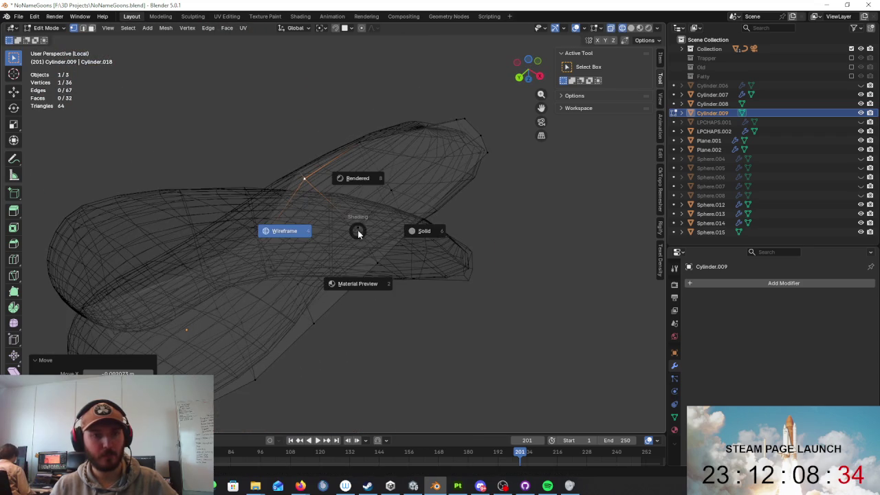
- Compare solid and wireframe shading, then pull a shell vertex inward
{"action": "left_click", "coordinate": [410, 233]}
{"action": "middle_click_drag", "start_coordinate": [430, 231], "coordinate": [349, 220]}
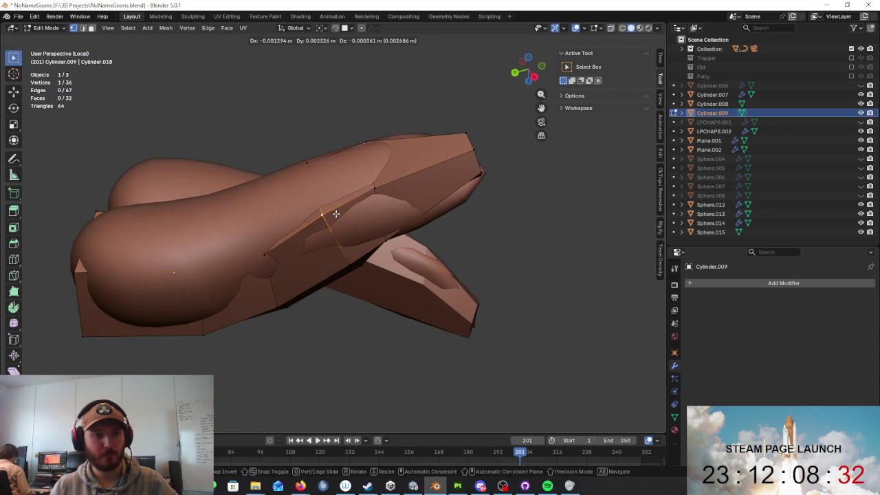
{"action": "key", "text": "z"}
{"action": "left_click", "coordinate": [279, 233]}
{"action": "middle_click_drag", "start_coordinate": [279, 234], "coordinate": [306, 242]}
{"action": "key", "text": "shift+z"}
{"action": "mouse_move", "coordinate": [316, 217]}
{"action": "middle_mouse_down"}
{"action": "mouse_move", "coordinate": [330, 187]}
{"action": "mouse_move", "coordinate": [414, 273]}
{"action": "mouse_move", "coordinate": [385, 268]}
{"action": "mouse_move", "coordinate": [392, 268]}
{"action": "middle_mouse_up"}
{"action": "key", "text": "g"}
{"action": "left_click", "coordinate": [322, 166]}
- Nudge two more vertices closer to the lobe, checking them in wireframe
{"action": "key", "text": "shift+z"}
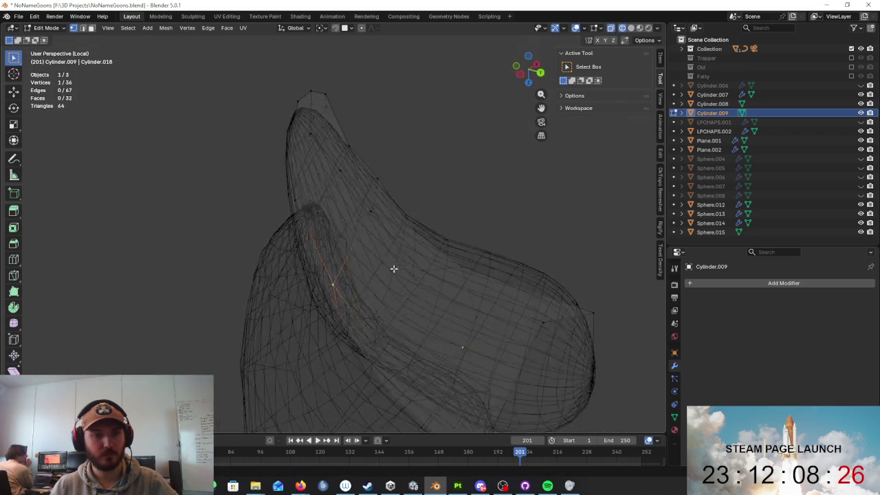
{"action": "key", "text": "shift+z"}
{"action": "key", "text": "g"}
{"action": "left_click", "coordinate": [312, 259]}
{"action": "middle_click_drag", "start_coordinate": [311, 258], "coordinate": [429, 255]}
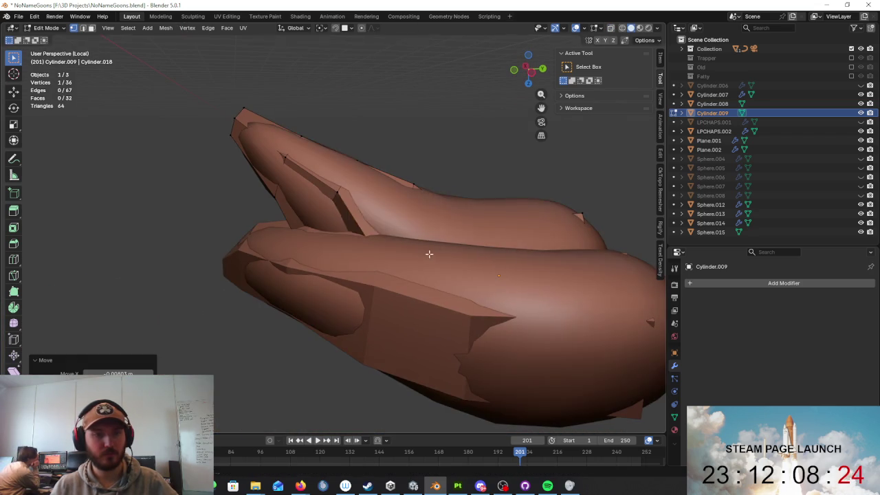
{"action": "mouse_move", "coordinate": [454, 214]}
{"action": "middle_mouse_down"}
{"action": "mouse_move", "coordinate": [447, 220]}
{"action": "mouse_move", "coordinate": [472, 226]}
{"action": "mouse_move", "coordinate": [475, 243]}
{"action": "mouse_move", "coordinate": [314, 301]}
{"action": "mouse_move", "coordinate": [329, 311]}
{"action": "mouse_move", "coordinate": [364, 305]}
{"action": "mouse_move", "coordinate": [324, 314]}
{"action": "mouse_move", "coordinate": [337, 343]}
{"action": "mouse_move", "coordinate": [301, 267]}
{"action": "mouse_move", "coordinate": [316, 276]}
{"action": "mouse_move", "coordinate": [391, 250]}
{"action": "mouse_move", "coordinate": [435, 199]}
{"action": "mouse_move", "coordinate": [365, 238]}
{"action": "mouse_move", "coordinate": [314, 288]}
{"action": "mouse_move", "coordinate": [348, 255]}
{"action": "mouse_move", "coordinate": [222, 261]}
{"action": "mouse_move", "coordinate": [345, 220]}
{"action": "mouse_move", "coordinate": [328, 289]}
{"action": "middle_mouse_up"}
{"action": "key", "text": "g"}
{"action": "left_click", "coordinate": [446, 220]}
- Move vertices vertically along Z and nudge one more to tighten the shell
{"action": "key", "text": "shift+z"}
{"action": "key", "text": "shift+z"}
{"action": "key", "text": "g"}
{"action": "key", "text": "z"}
{"action": "left_click", "coordinate": [437, 193]}
{"action": "key", "text": "z"}
{"action": "left_click", "coordinate": [313, 238]}
{"action": "key", "text": "shift+z"}
{"action": "key", "text": "g"}
{"action": "key", "text": "z"}
{"action": "left_click", "coordinate": [379, 243]}
{"action": "key", "text": "g"}
{"action": "left_click", "coordinate": [210, 261]}
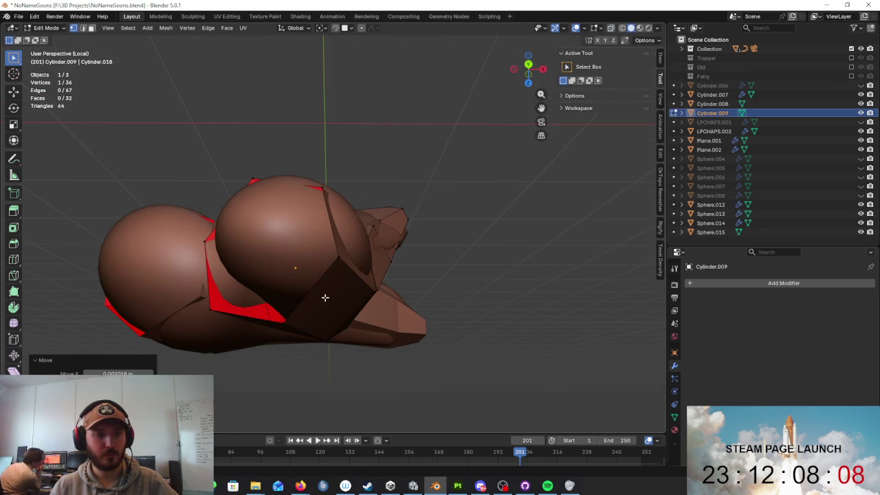
- Scale the hexagonal ring down to 0.782, cancelling an attempted rotation
{"action": "left_click", "coordinate": [286, 320], "text": "alt"}
{"action": "middle_click_drag", "start_coordinate": [286, 321], "coordinate": [366, 293]}
{"action": "key", "text": "s"}
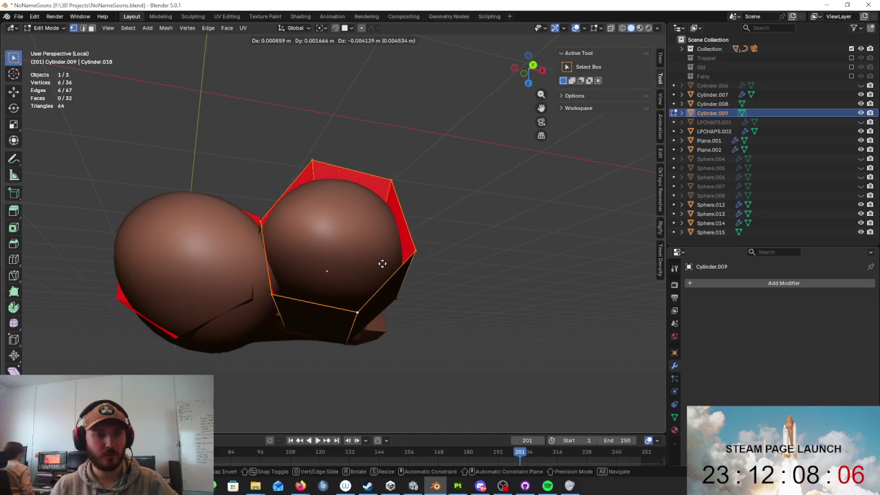
{"action": "left_click", "coordinate": [356, 257]}
{"action": "mouse_move", "coordinate": [370, 259]}
{"action": "middle_mouse_down"}
{"action": "mouse_move", "coordinate": [369, 252]}
{"action": "mouse_move", "coordinate": [330, 294]}
{"action": "mouse_move", "coordinate": [383, 314]}
{"action": "mouse_move", "coordinate": [392, 346]}
{"action": "middle_mouse_up"}
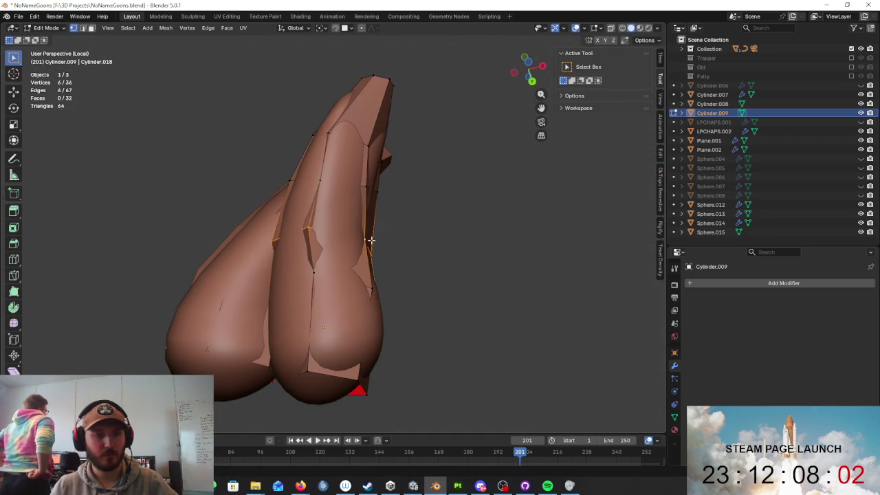
{"action": "key", "text": "r"}
{"action": "key", "text": "x"}
{"action": "key", "text": "z"}
{"action": "right_click", "coordinate": [392, 260]}
{"action": "key", "text": "s"}
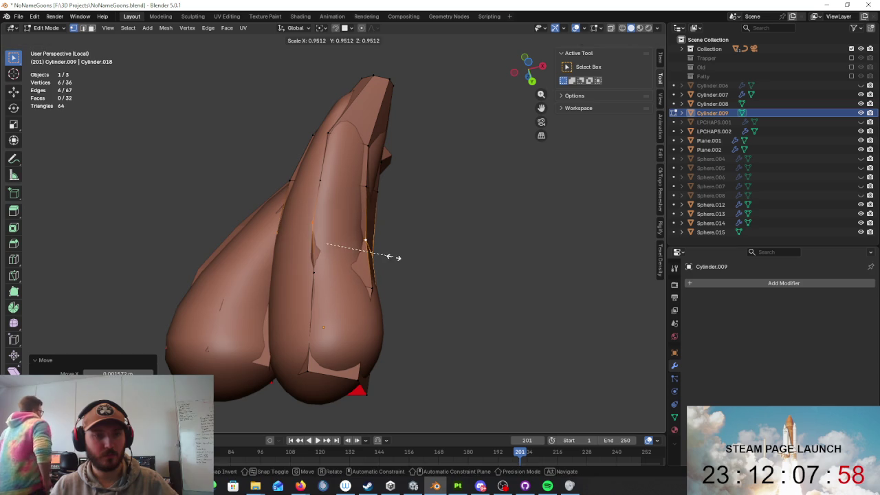
{"action": "left_click", "coordinate": [392, 256]}
- Select the two vertices at the shell's tip and nudge them slightly
{"action": "left_click", "coordinate": [417, 257]}
{"action": "mouse_move", "coordinate": [417, 257]}
{"action": "middle_mouse_down"}
{"action": "mouse_move", "coordinate": [318, 178]}
{"action": "mouse_move", "coordinate": [327, 170]}
{"action": "mouse_move", "coordinate": [385, 224]}
{"action": "mouse_move", "coordinate": [506, 185]}
{"action": "mouse_move", "coordinate": [355, 242]}
{"action": "middle_mouse_up"}
{"action": "left_click", "coordinate": [374, 229]}
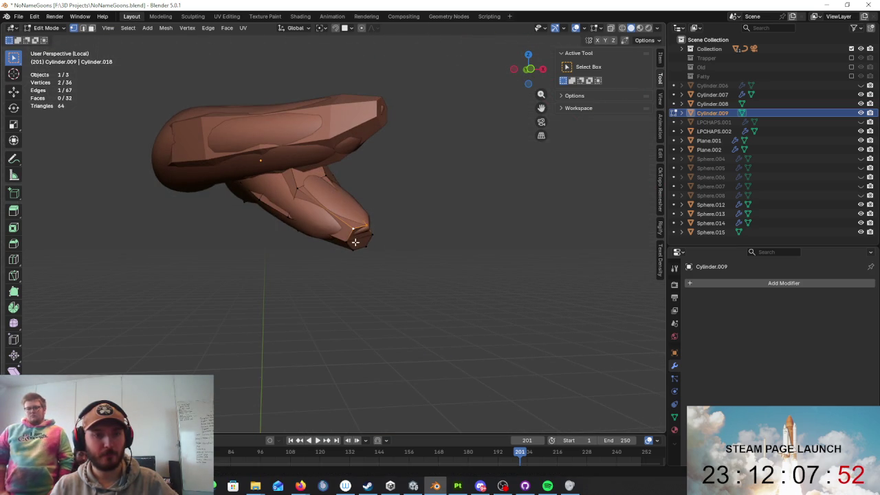
{"action": "left_click", "coordinate": [363, 246]}
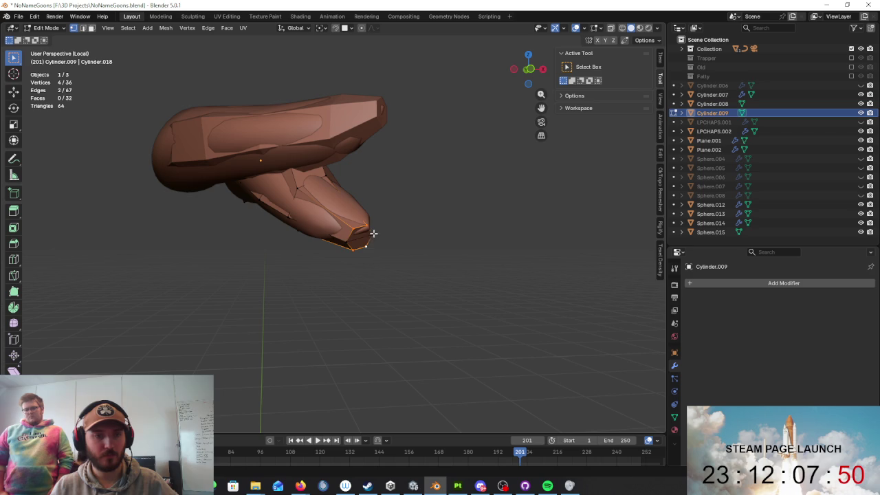
{"action": "middle_click_drag", "start_coordinate": [365, 243], "coordinate": [328, 271]}
{"action": "left_click_drag", "start_coordinate": [328, 265], "coordinate": [324, 255]}
{"action": "mouse_move", "coordinate": [324, 256]}
{"action": "middle_mouse_down"}
{"action": "mouse_move", "coordinate": [346, 252]}
{"action": "mouse_move", "coordinate": [328, 216]}
{"action": "middle_mouse_up"}
{"action": "key", "text": "ctrl+r"}
- Place the new loop near the tip, enlarge it, move one tip vertex, and return to Object Mode
{"action": "left_click", "coordinate": [324, 215]}
{"action": "key", "text": "s"}
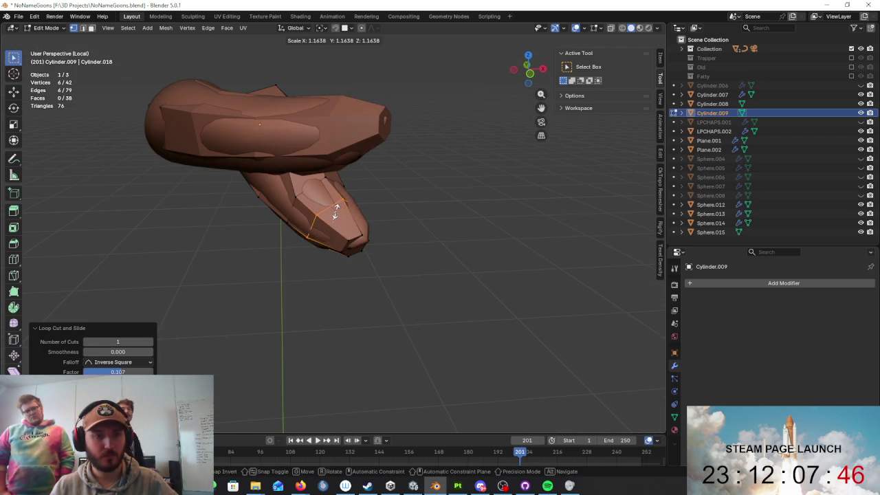
{"action": "left_click", "coordinate": [338, 212]}
{"action": "mouse_move", "coordinate": [337, 212]}
{"action": "middle_mouse_down"}
{"action": "mouse_move", "coordinate": [285, 204]}
{"action": "mouse_move", "coordinate": [387, 189]}
{"action": "middle_mouse_up"}
{"action": "left_click", "coordinate": [383, 197]}
{"action": "key", "text": "g"}
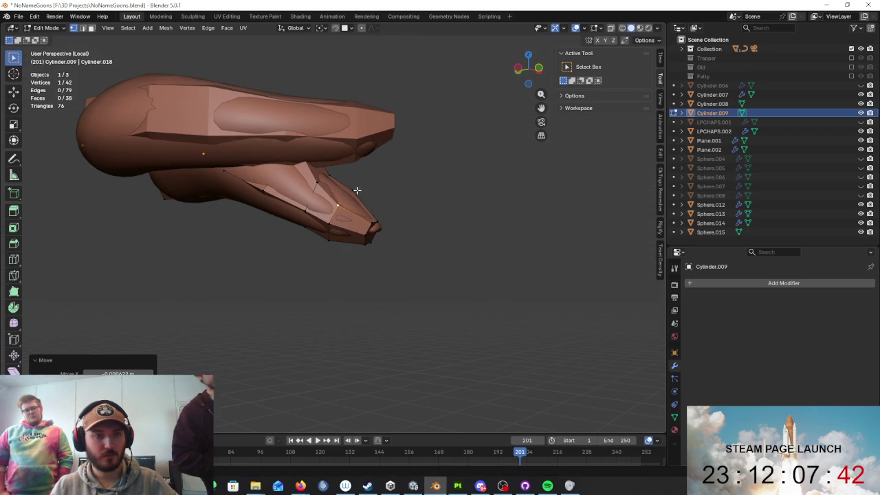
{"action": "left_click", "coordinate": [316, 201]}
{"action": "mouse_move", "coordinate": [316, 201]}
{"action": "middle_mouse_down"}
{"action": "mouse_move", "coordinate": [350, 212]}
{"action": "mouse_move", "coordinate": [321, 257]}
{"action": "mouse_move", "coordinate": [386, 279]}
{"action": "middle_mouse_up"}
{"action": "key", "text": "Tab"}
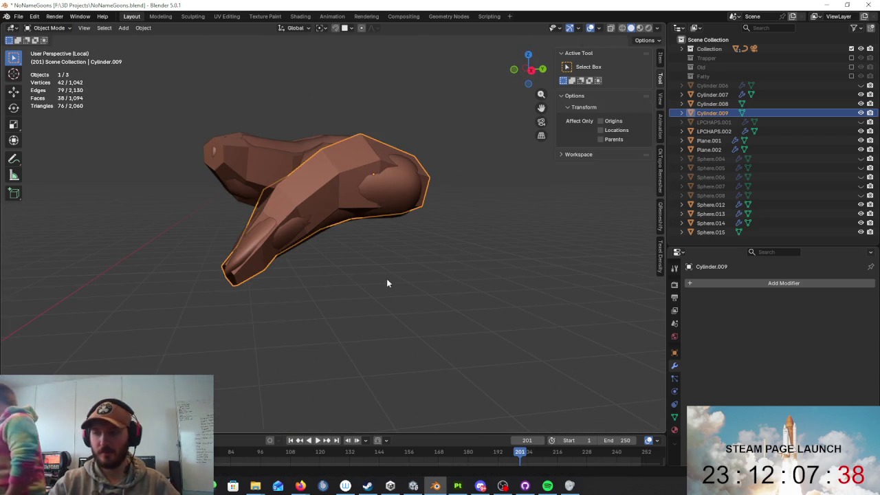
- Leave local view to show the full bearded character, select the mustache, then switch to Paint
{"action": "key", "text": "KP_Divide"}
{"action": "scroll", "coordinate": [459, 242], "scroll_direction": "down", "scroll_amount": 4}
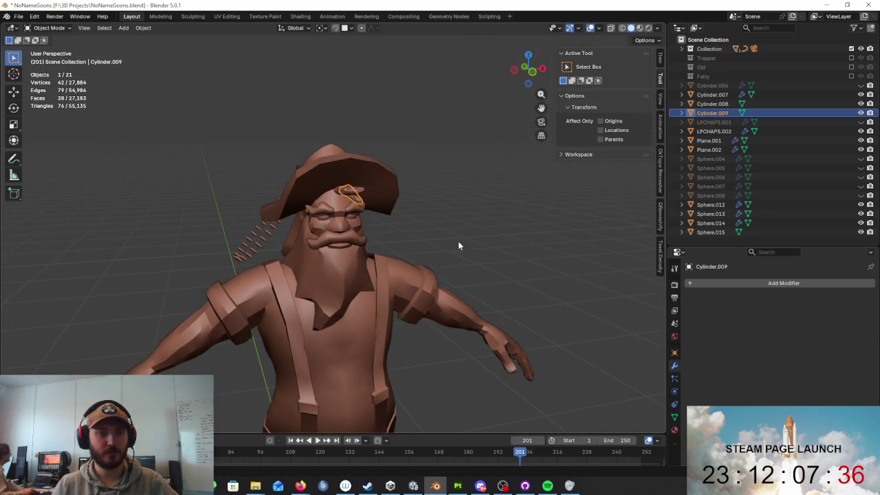
{"action": "middle_click_drag", "start_coordinate": [480, 234], "coordinate": [406, 221]}
{"action": "scroll", "coordinate": [405, 221], "scroll_direction": "up", "scroll_amount": 3}
{"action": "left_click", "coordinate": [363, 201]}
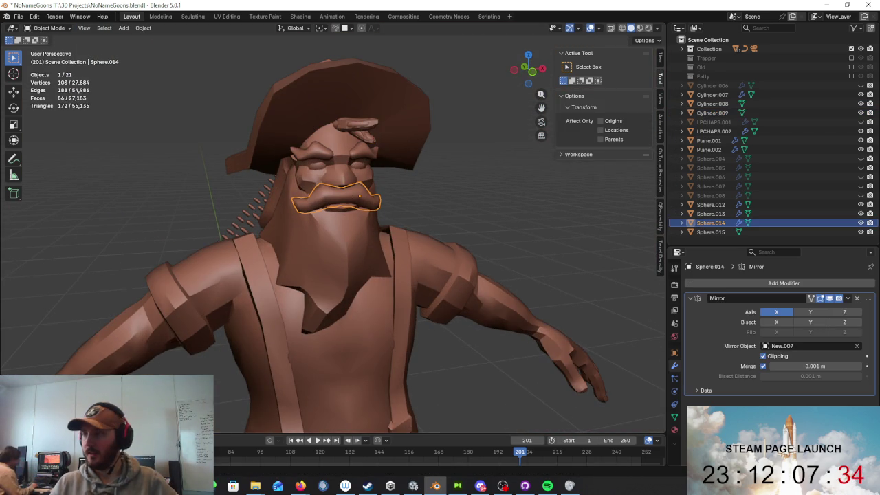
{"action": "key", "text": "alt+Tab"}
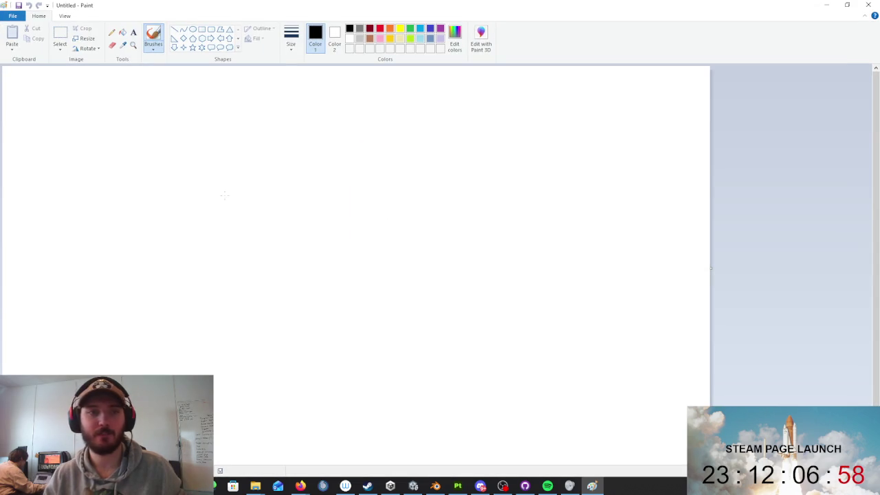
- Pick a freehand brush and draw large letters 'BRB' across the top of the canvas
{"action": "left_click", "coordinate": [153, 45]}
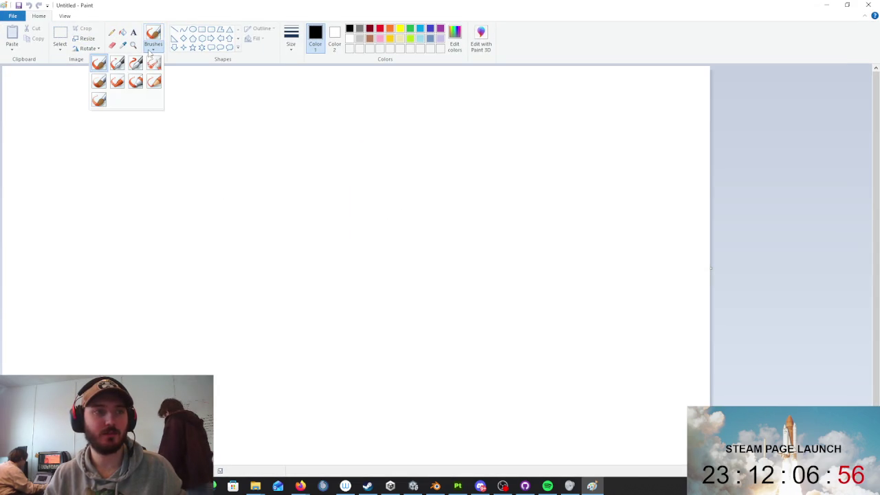
{"action": "left_click", "coordinate": [117, 63]}
{"action": "left_click_drag", "start_coordinate": [45, 100], "coordinate": [63, 244]}
{"action": "left_click_drag", "start_coordinate": [20, 107], "coordinate": [159, 225]}
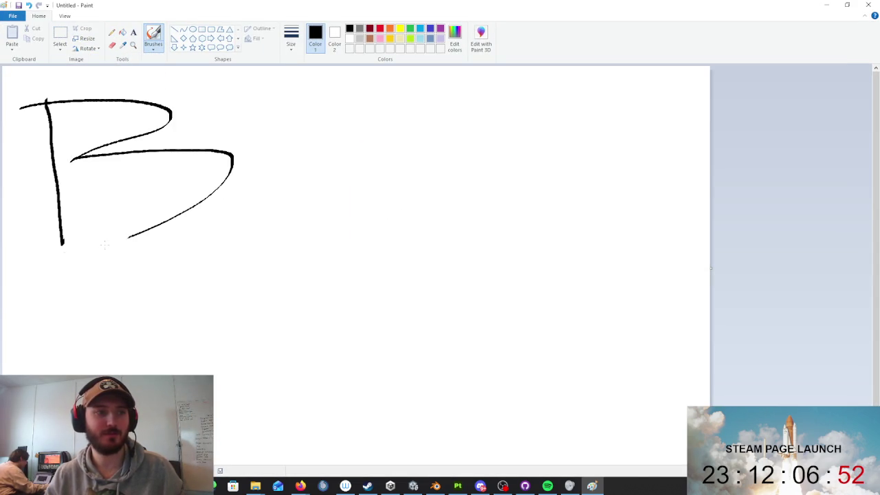
{"action": "left_click_drag", "start_coordinate": [330, 108], "coordinate": [337, 222]}
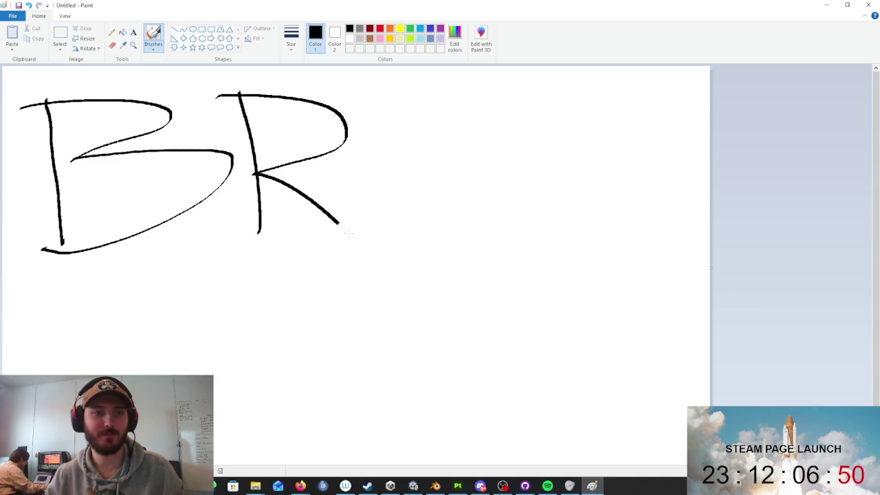
{"action": "left_click_drag", "start_coordinate": [379, 90], "coordinate": [410, 224]}
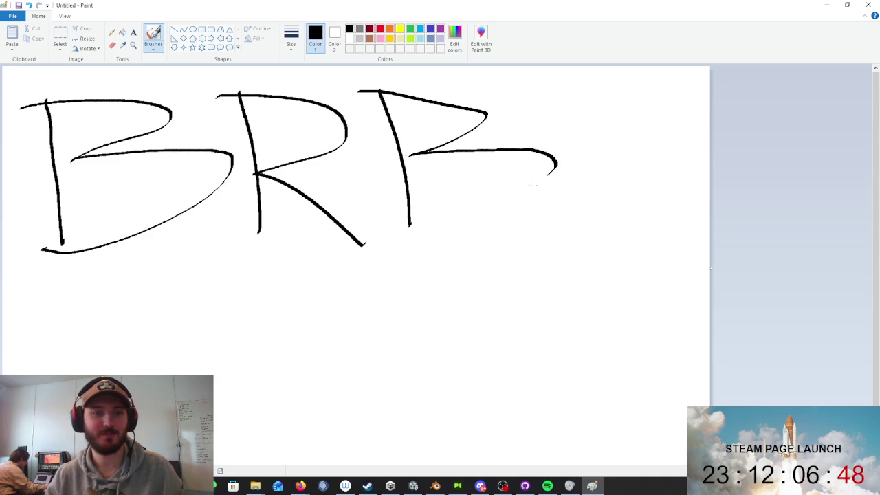
- Draw 'LUNCH' beneath BRB, followed by a colon
{"action": "left_click_drag", "start_coordinate": [67, 297], "coordinate": [26, 375]}
{"action": "mouse_move", "coordinate": [211, 303]}
{"action": "left_mouse_down"}
{"action": "mouse_move", "coordinate": [234, 410]}
{"action": "mouse_move", "coordinate": [274, 287]}
{"action": "left_mouse_up"}
{"action": "mouse_move", "coordinate": [305, 401]}
{"action": "left_mouse_down"}
{"action": "mouse_move", "coordinate": [298, 288]}
{"action": "mouse_move", "coordinate": [344, 363]}
{"action": "mouse_move", "coordinate": [357, 354]}
{"action": "mouse_move", "coordinate": [369, 285]}
{"action": "mouse_move", "coordinate": [444, 371]}
{"action": "left_mouse_up"}
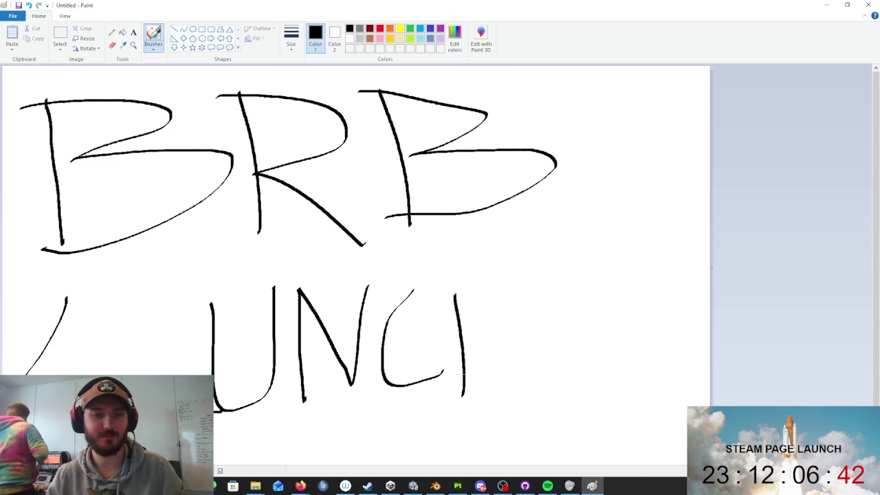
{"action": "left_click_drag", "start_coordinate": [507, 291], "coordinate": [518, 389]}
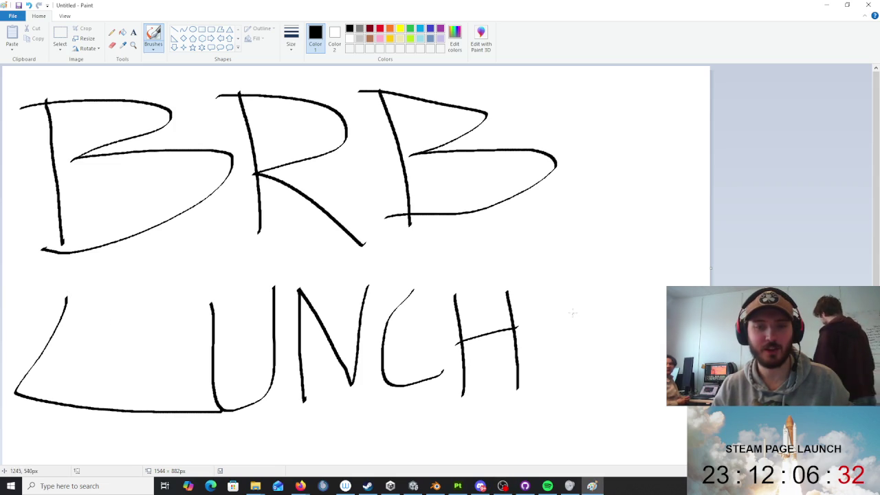
{"action": "left_click_drag", "start_coordinate": [577, 314], "coordinate": [567, 310]}
{"action": "left_click_drag", "start_coordinate": [562, 342], "coordinate": [573, 335]}
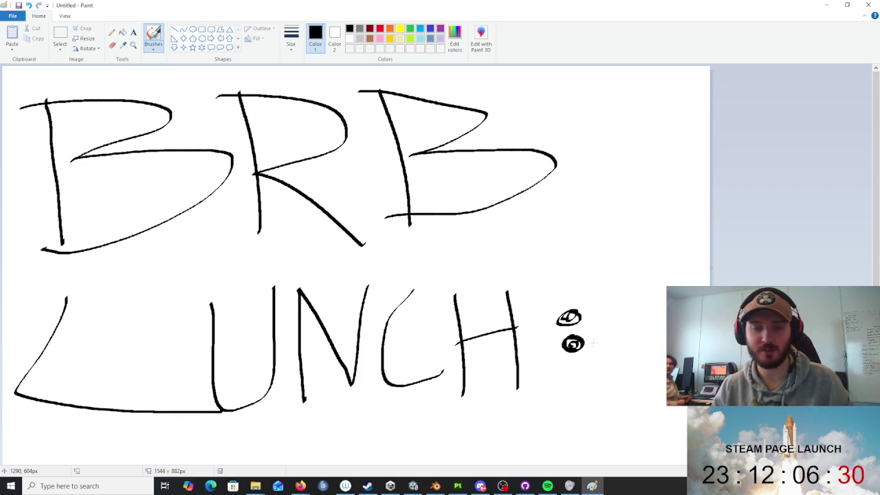
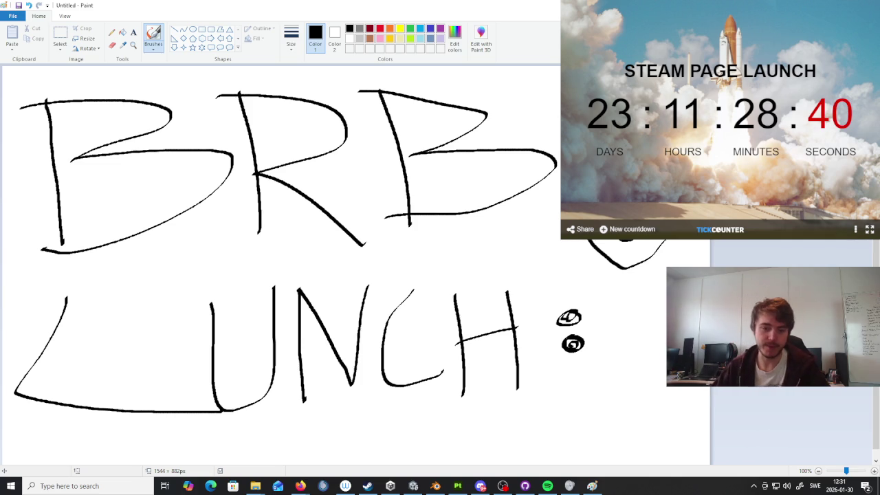
- Switch from the Paint 'BRB LUNCH' sign back to the NoNameGoons.blend character in Blender
{"action": "left_click", "coordinate": [437, 486]}
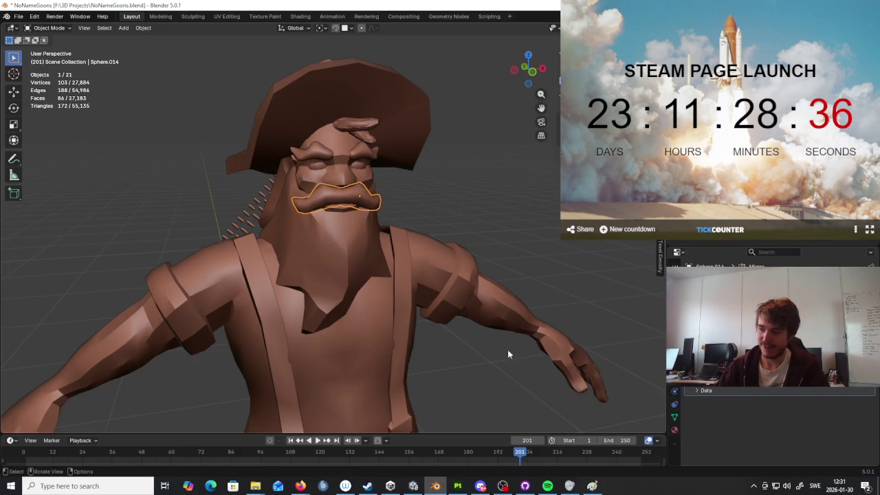